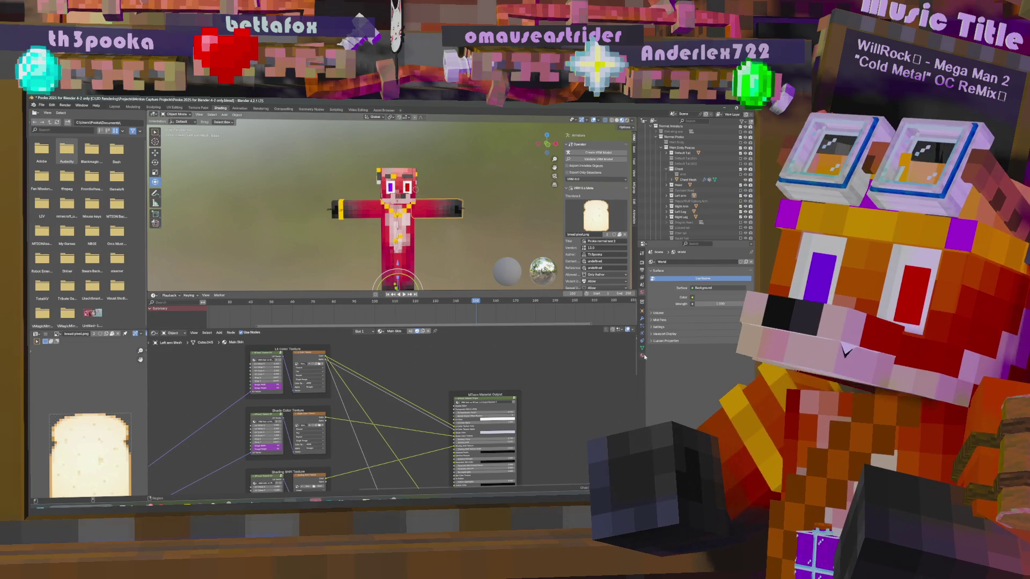
# - Load a new skin PNG from the Pooka New eyes folder as Main Skin's lit colour texture
pyautogui.click(643, 354)
pyautogui.scroll(-10, 676, 391)
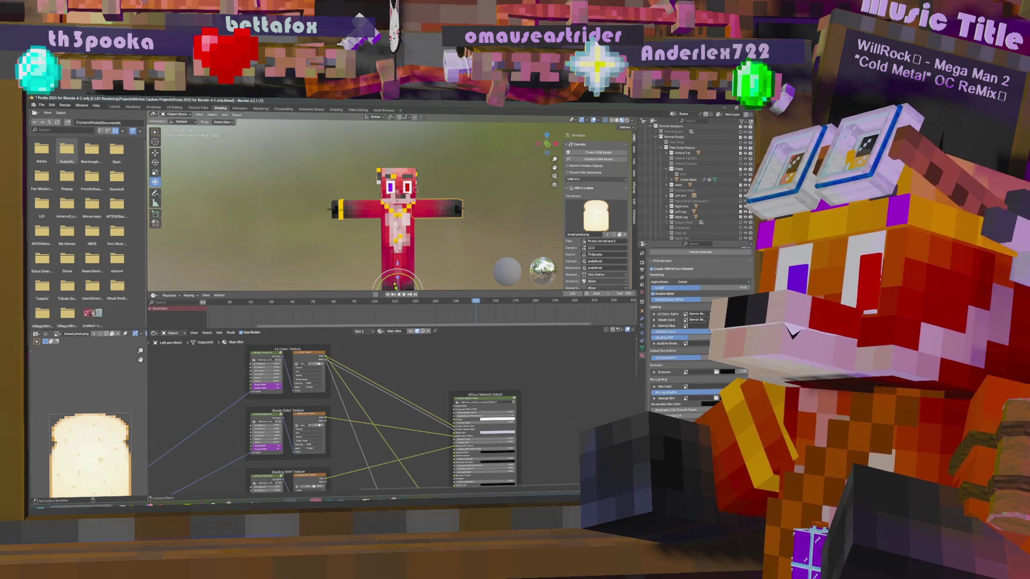
pyautogui.click(715, 314)
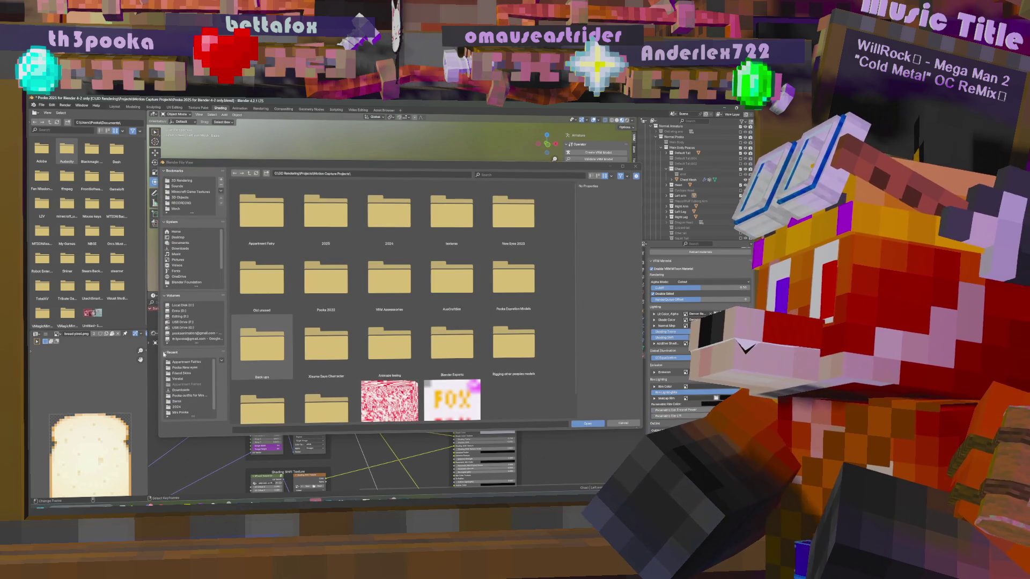
pyautogui.click(199, 369)
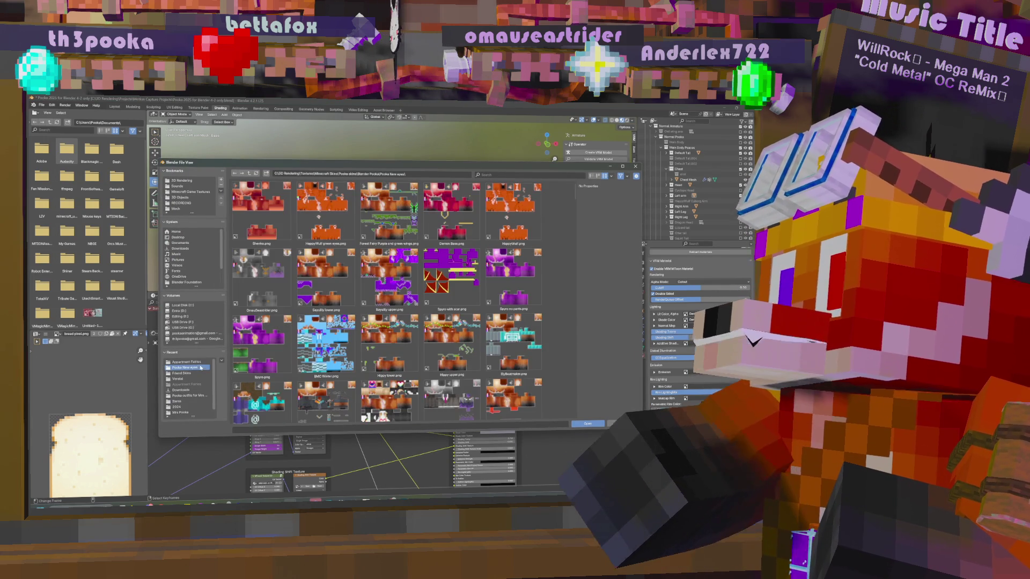
pyautogui.doubleClick(472, 232)
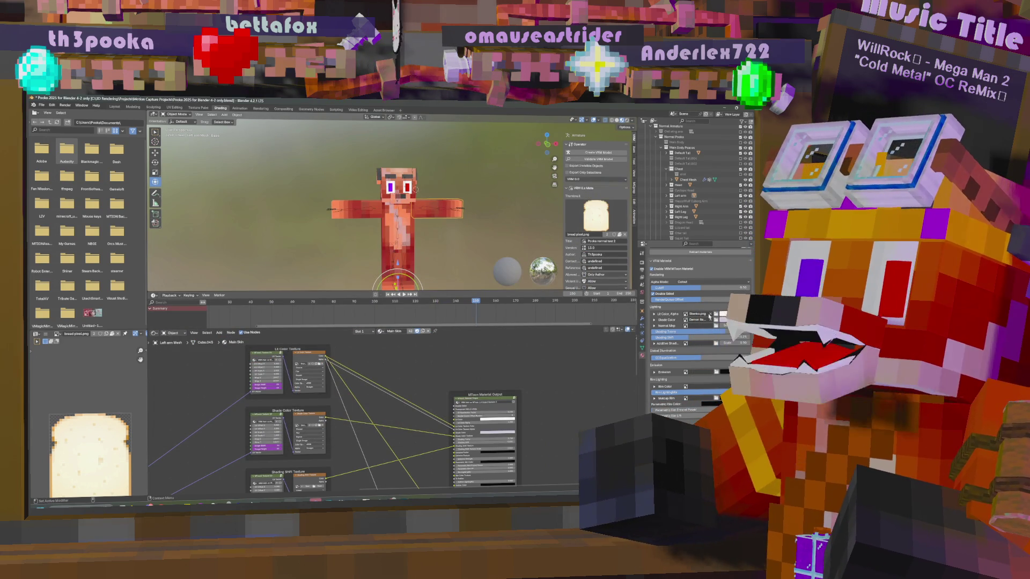
pyautogui.click(685, 320)
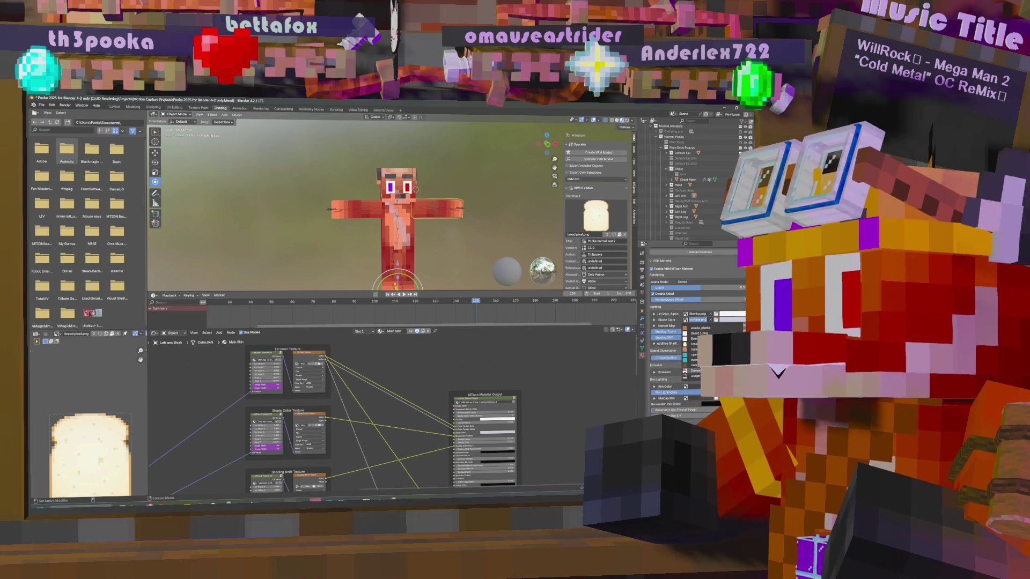
# - Search 'shen' and assign Shenko.png as the Main Skin shade colour texture
pyautogui.write('shen')
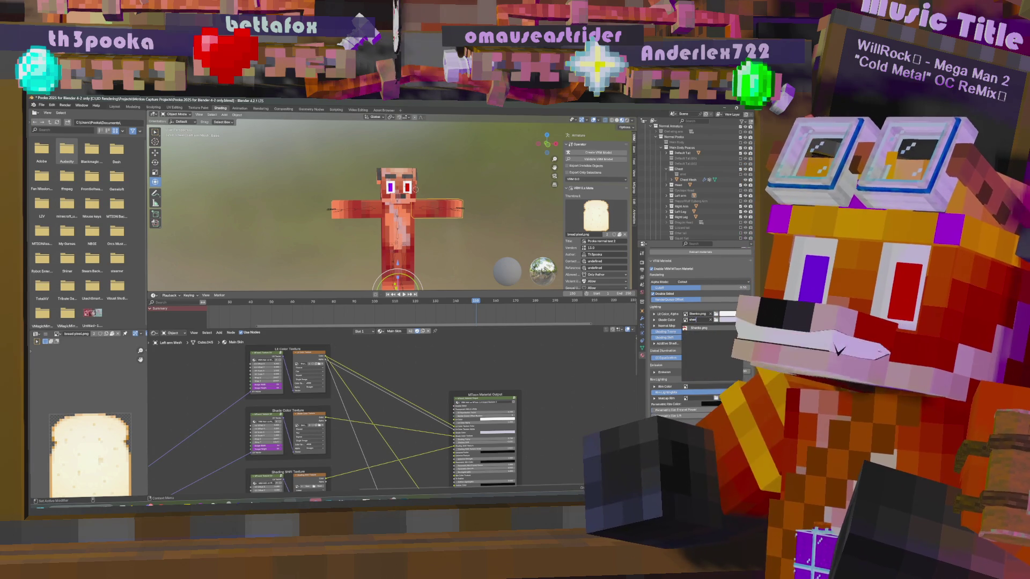
pyautogui.moveTo(472, 198); pyautogui.dragTo(558, 171, button='middle')
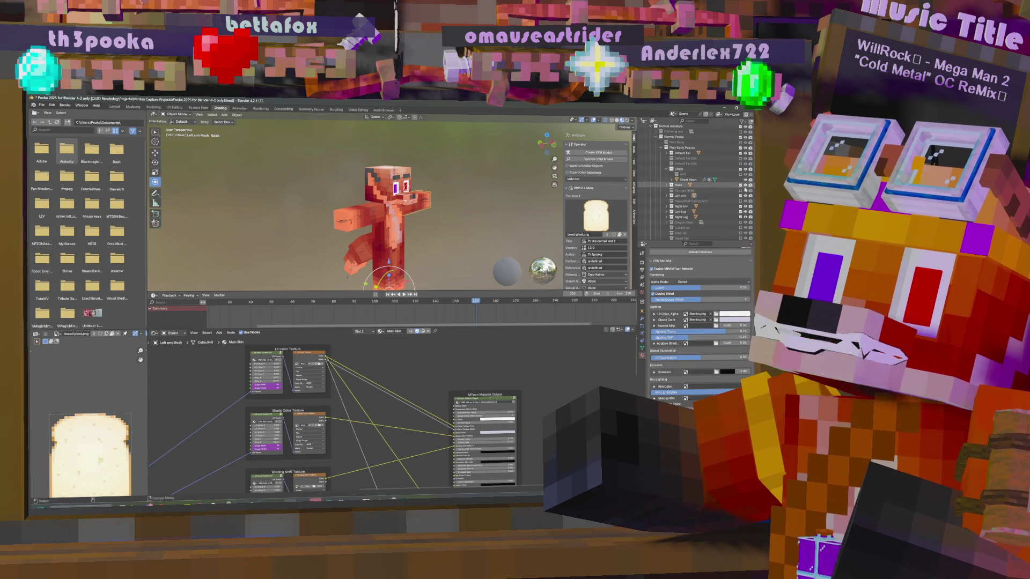
# - Collapse the Chest hierarchy in the Outliner
pyautogui.scroll(-1, 741, 193)
pyautogui.scroll(-2, 741, 193)
pyautogui.scroll(4, 740, 193)
pyautogui.click(668, 181)
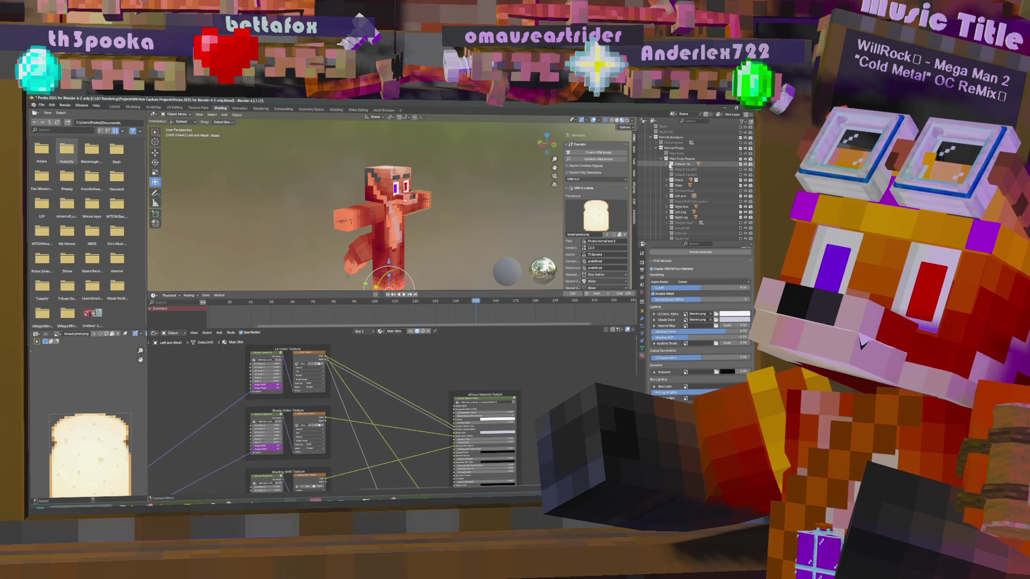
# - Enable and expand Default Tail.004 to inspect it, then collapse it again
pyautogui.click(742, 170)
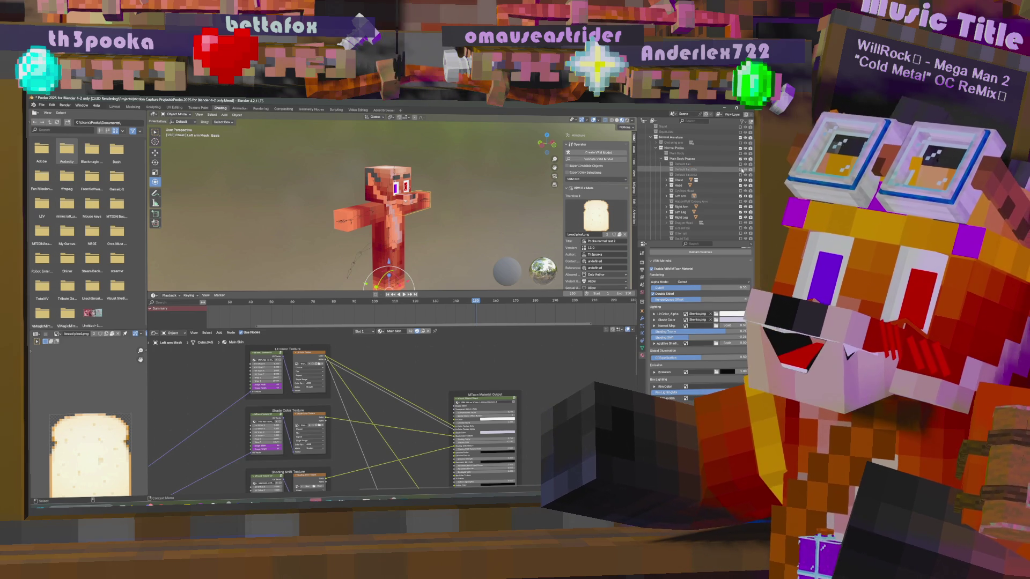
pyautogui.click(742, 169)
pyautogui.click(741, 169)
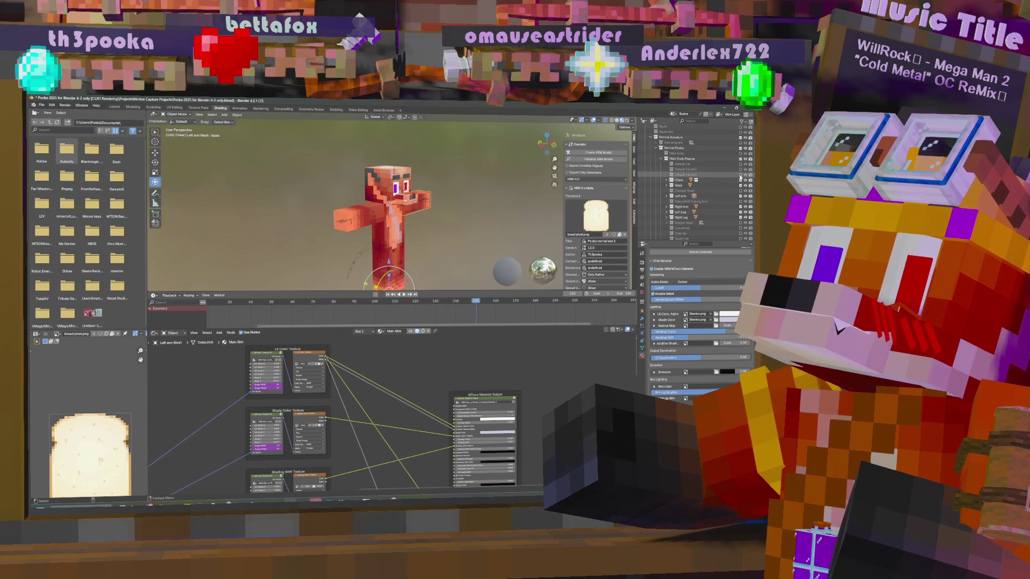
pyautogui.scroll(-3, 741, 178)
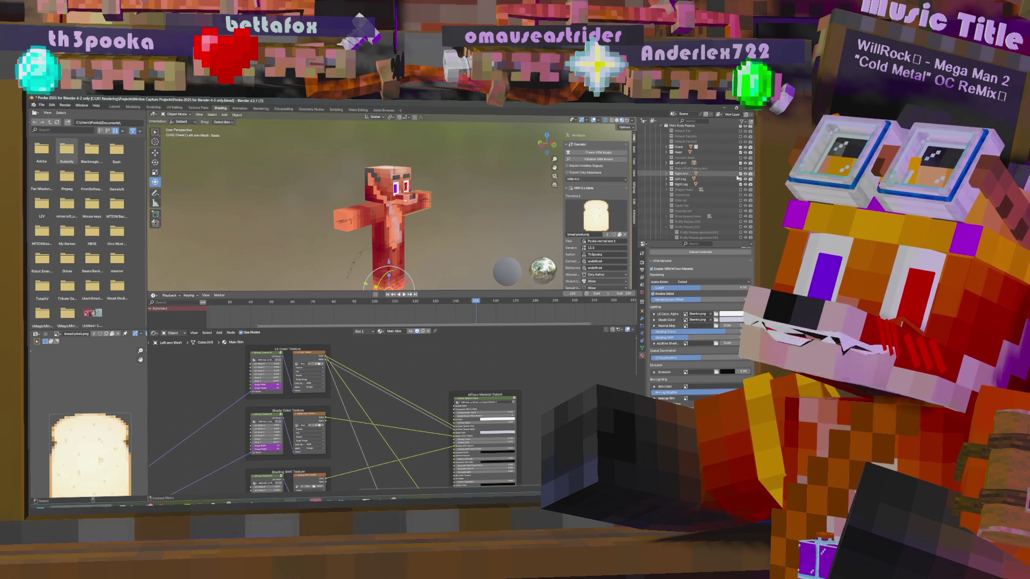
pyautogui.scroll(-2, 737, 182)
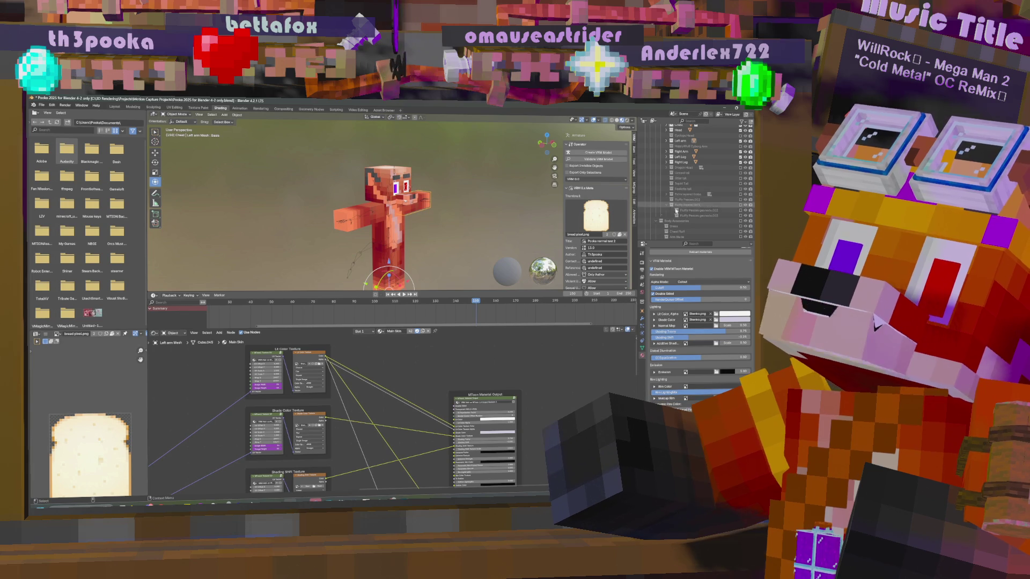
pyautogui.scroll(5, 714, 194)
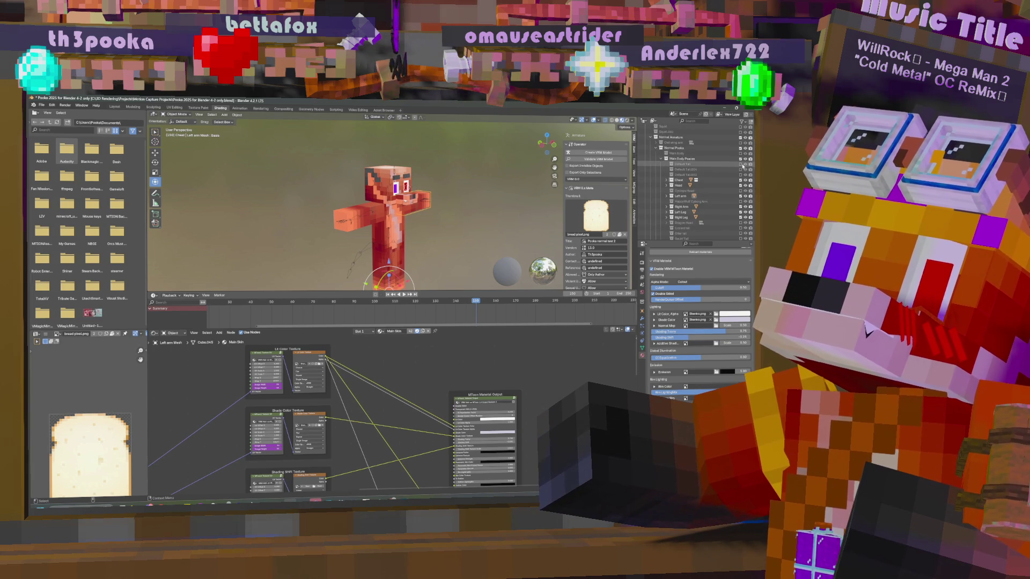
pyautogui.scroll(-6, 716, 166)
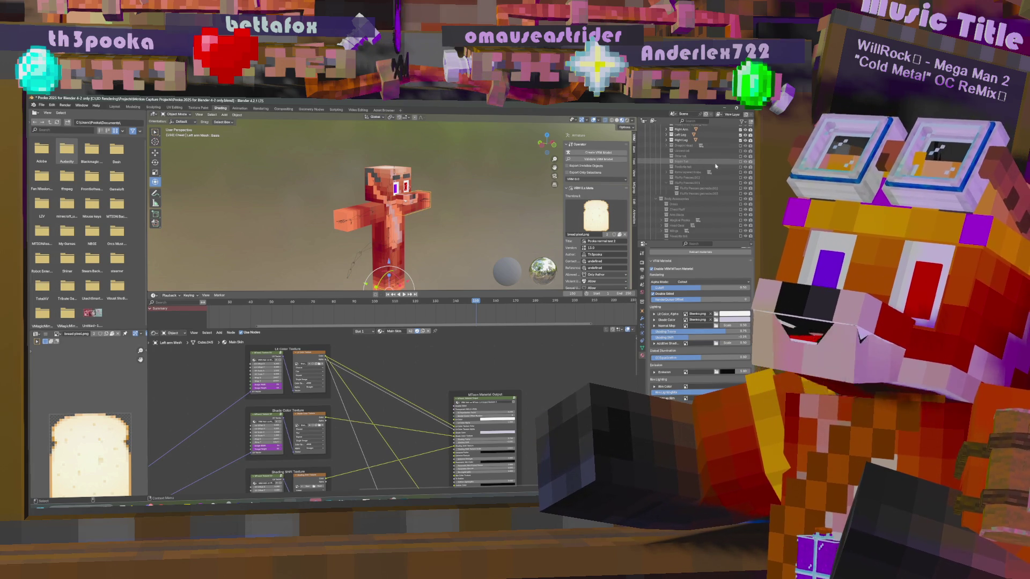
pyautogui.scroll(3, 715, 166)
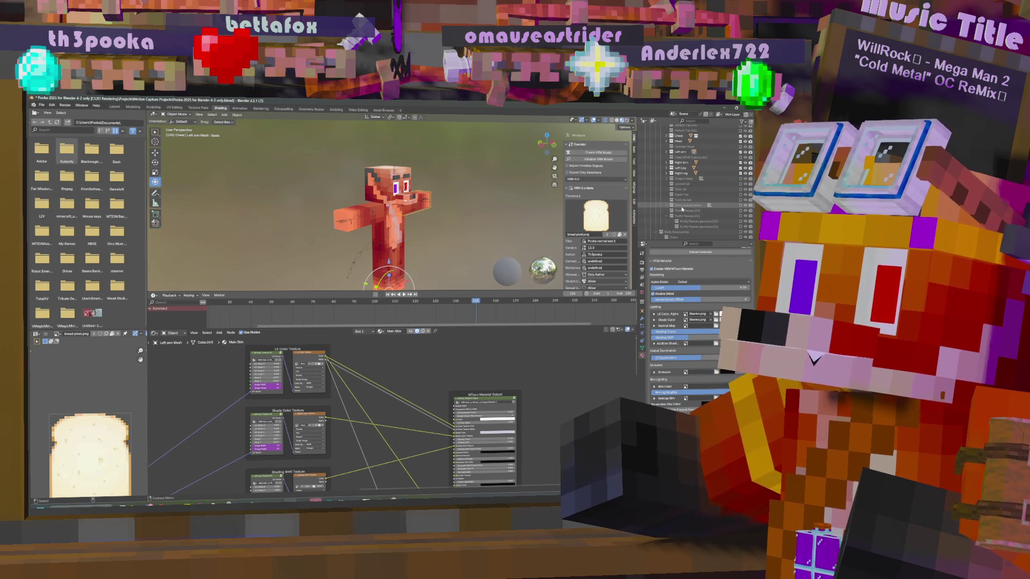
# - Exclude the Extra layered limbs collection, briefly expanding it to view its objects
pyautogui.click(741, 205)
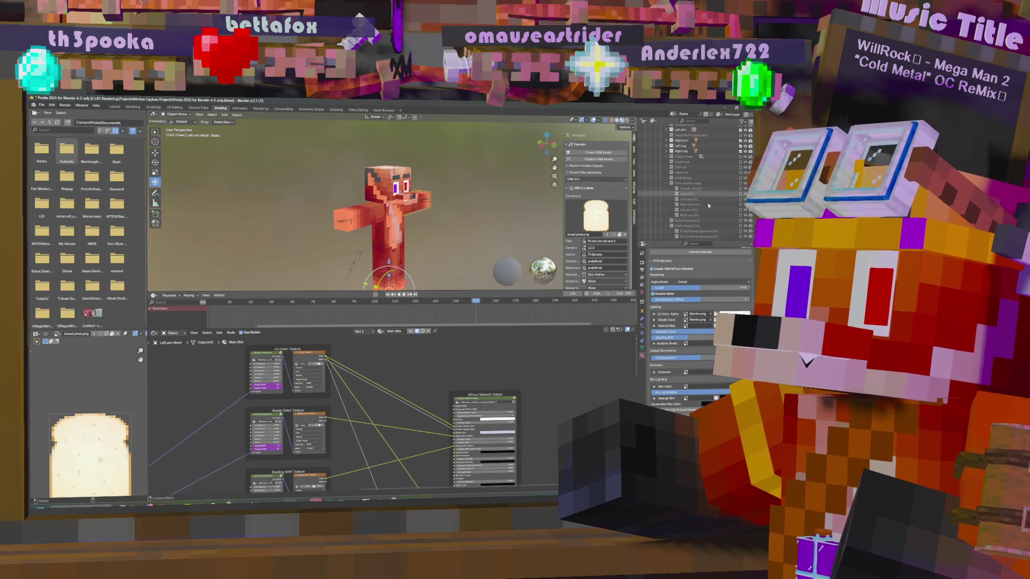
pyautogui.click(666, 206)
pyautogui.scroll(-3, 697, 193)
pyautogui.click(666, 160)
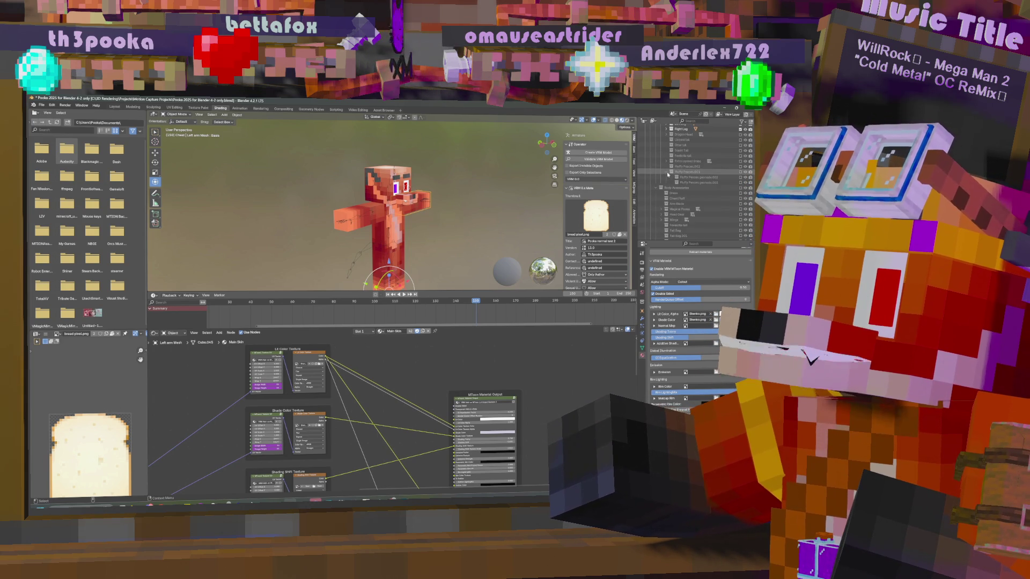
# - Expand the Tail armature collection nested under Armature
pyautogui.scroll(-3, 714, 207)
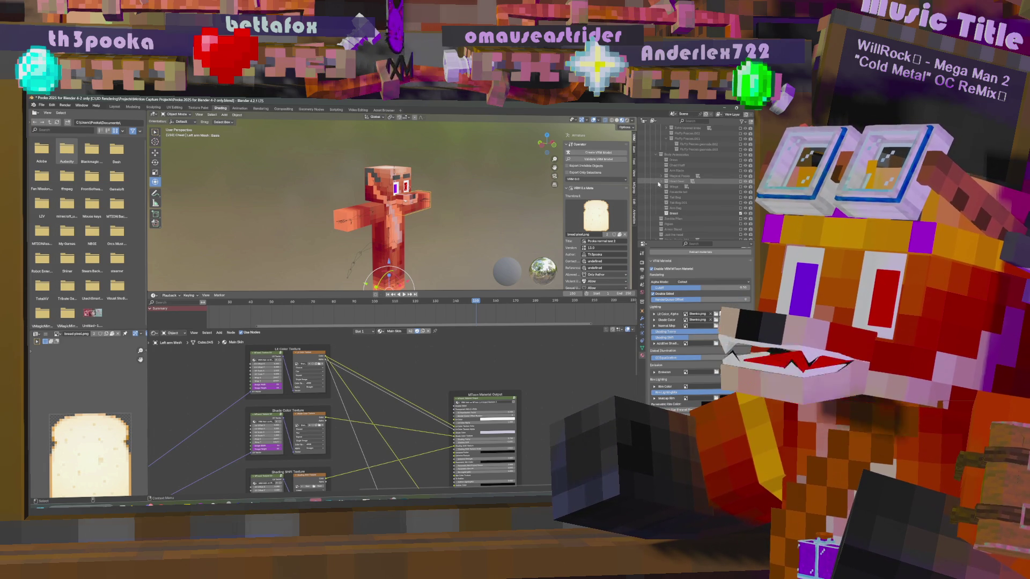
pyautogui.scroll(-2, 718, 208)
pyautogui.scroll(-2, 718, 208)
pyautogui.scroll(-1, 719, 209)
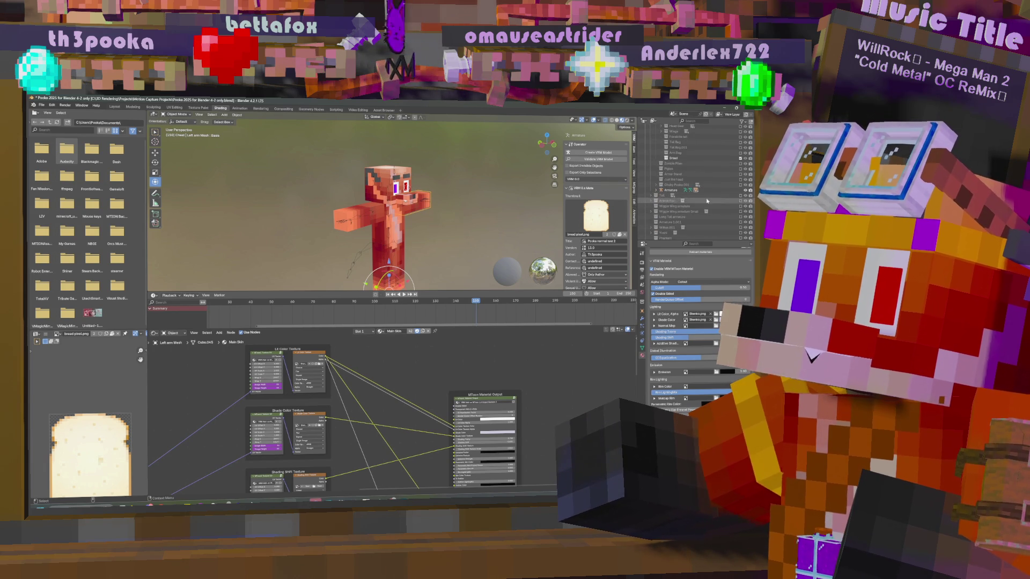
pyautogui.click(656, 196)
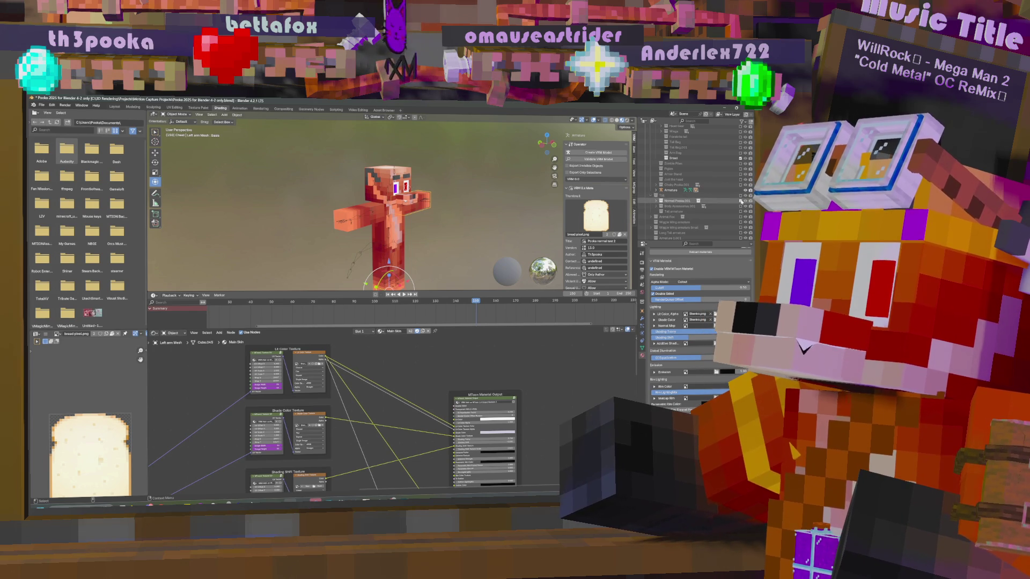
# - Toggle the Tail armature collection on and back to excluded, then collapse it
pyautogui.click(742, 212)
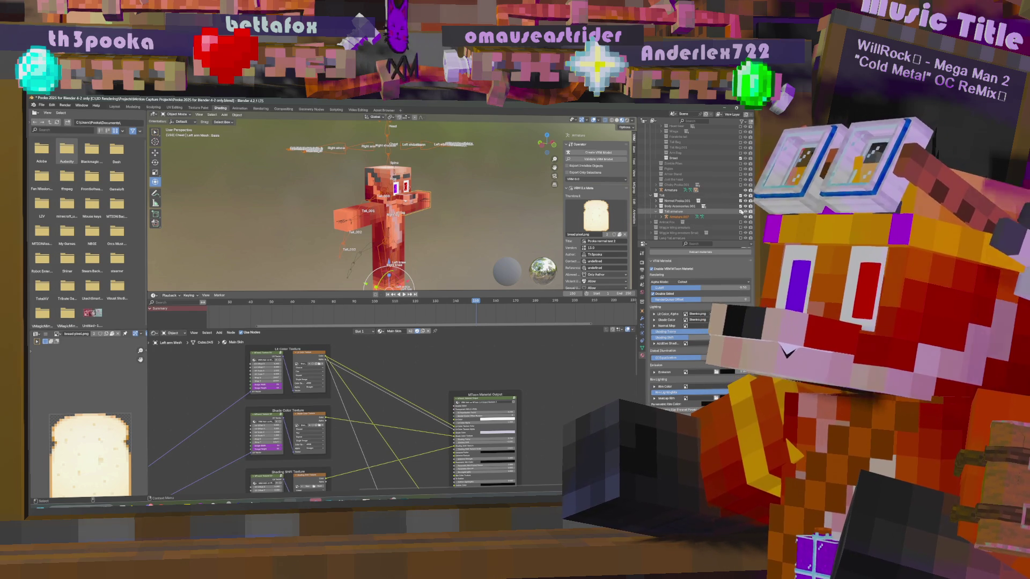
pyautogui.click(741, 212)
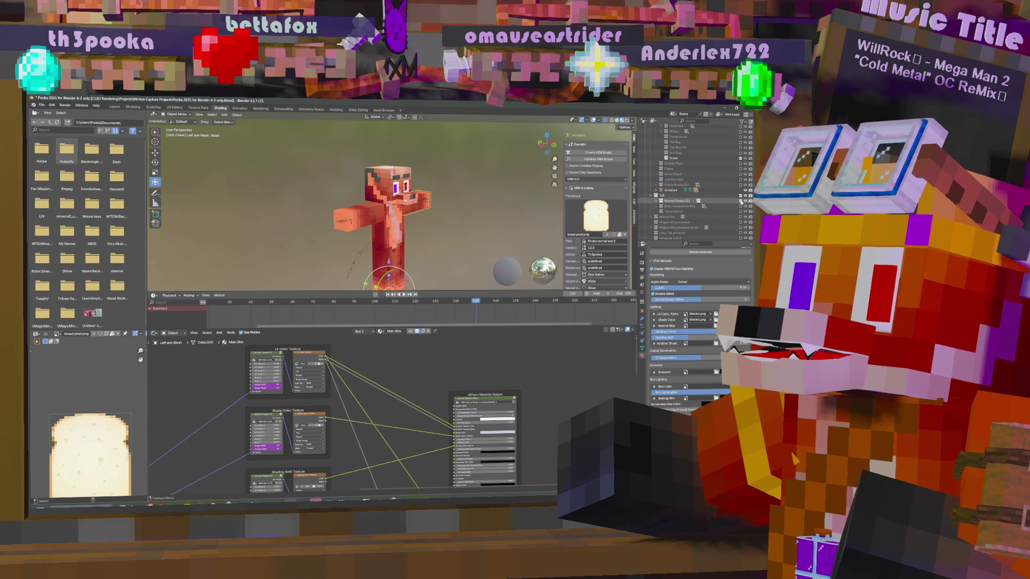
pyautogui.click(651, 196)
pyautogui.scroll(-3, 713, 222)
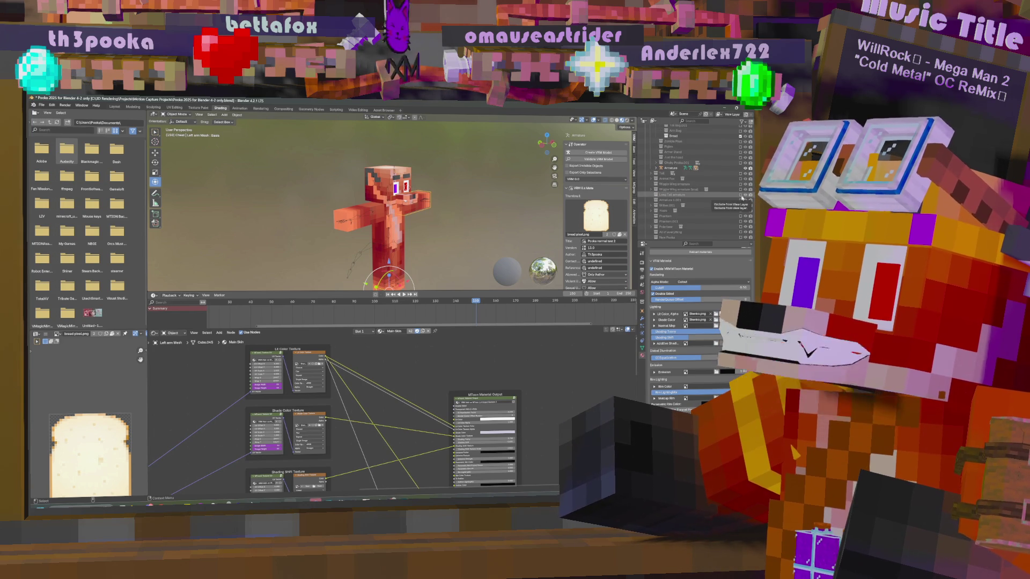
pyautogui.scroll(-2, 732, 221)
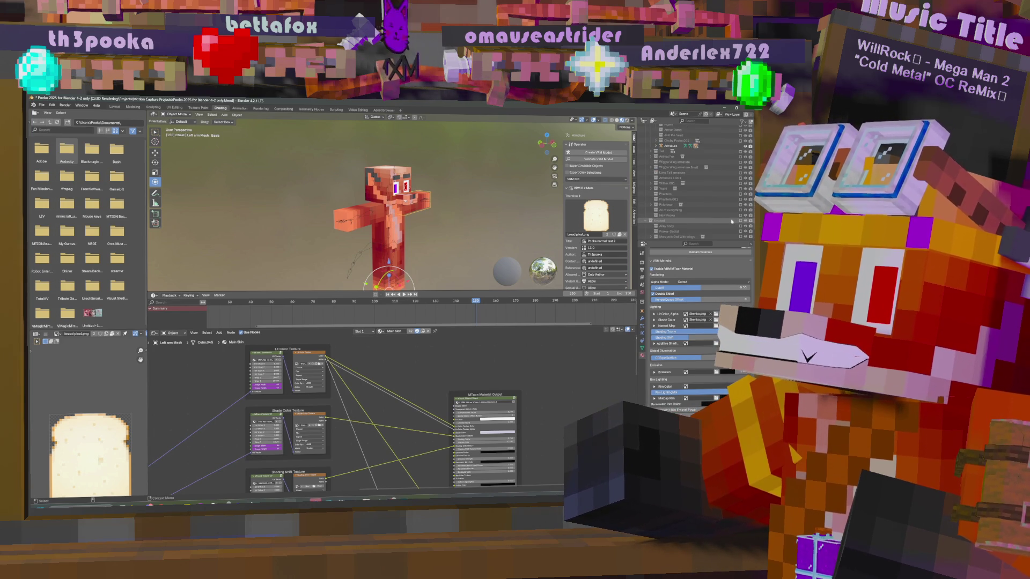
pyautogui.scroll(-10, 729, 222)
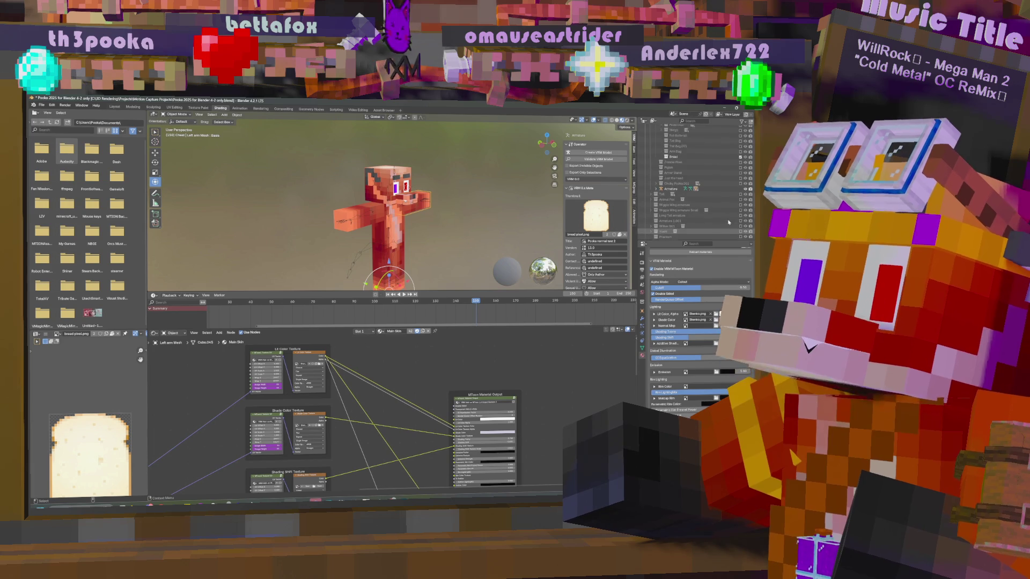
pyautogui.scroll(10, 730, 221)
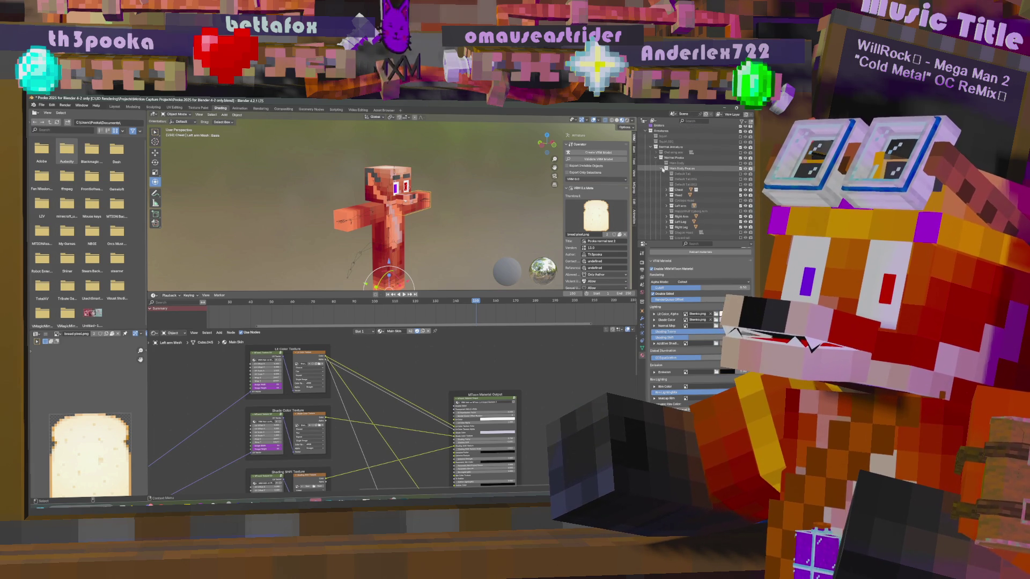
# - Expand Main Body and enable its Body child so the tail shows
pyautogui.click(663, 170)
pyautogui.click(661, 163)
pyautogui.click(741, 163)
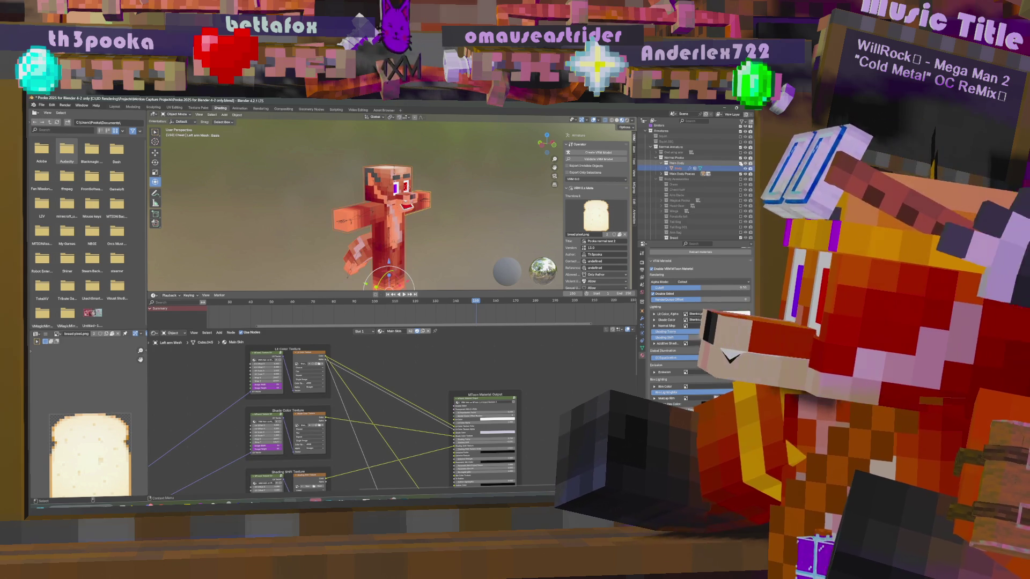
# - Expand Main Body Pieces and inspect the Chest, Head and Left arm meshes, collapsing the limb entries
pyautogui.click(661, 163)
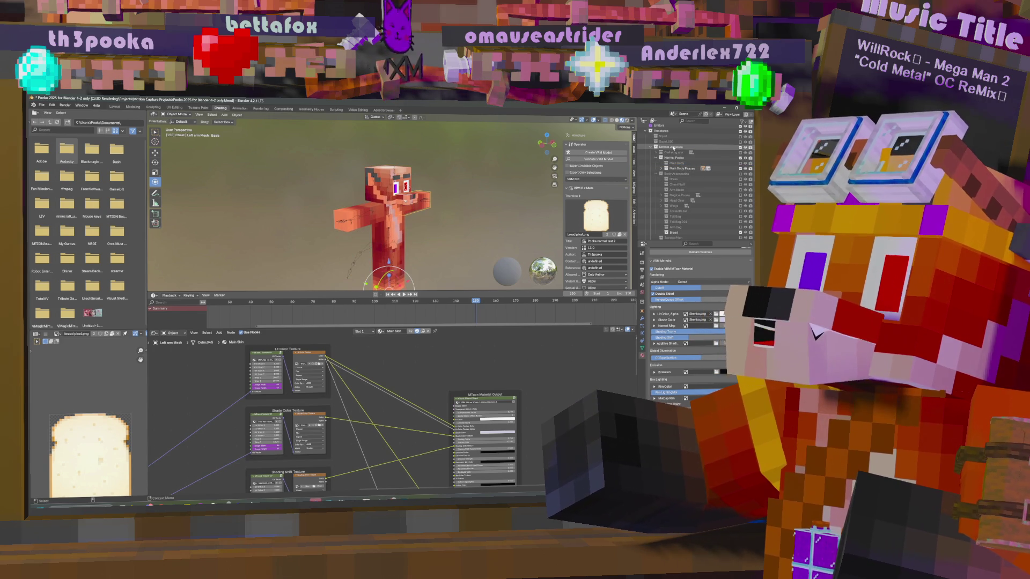
pyautogui.scroll(-2, 677, 184)
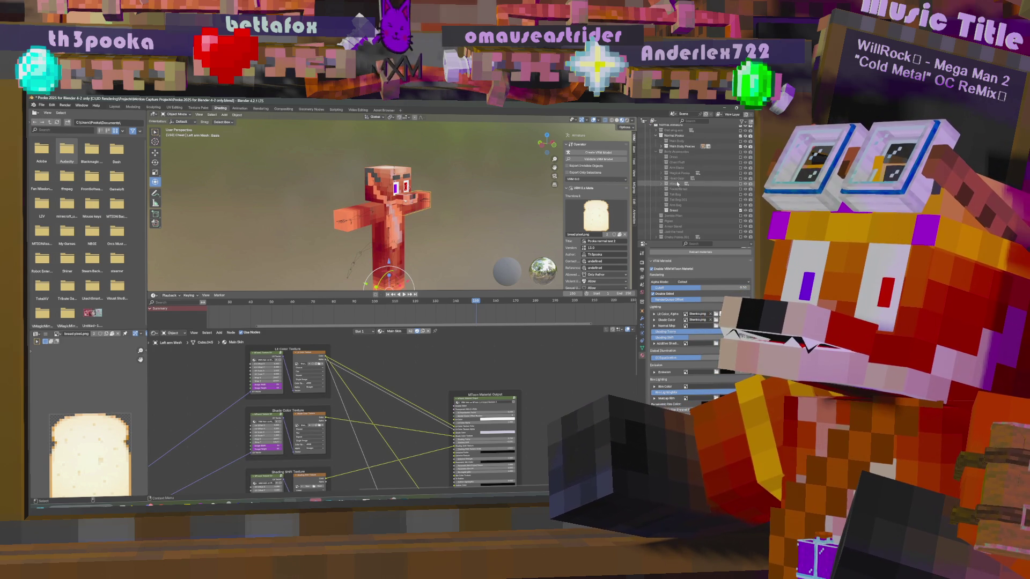
pyautogui.click(662, 146)
pyautogui.click(667, 168)
pyautogui.click(667, 167)
pyautogui.click(667, 173)
pyautogui.click(667, 173)
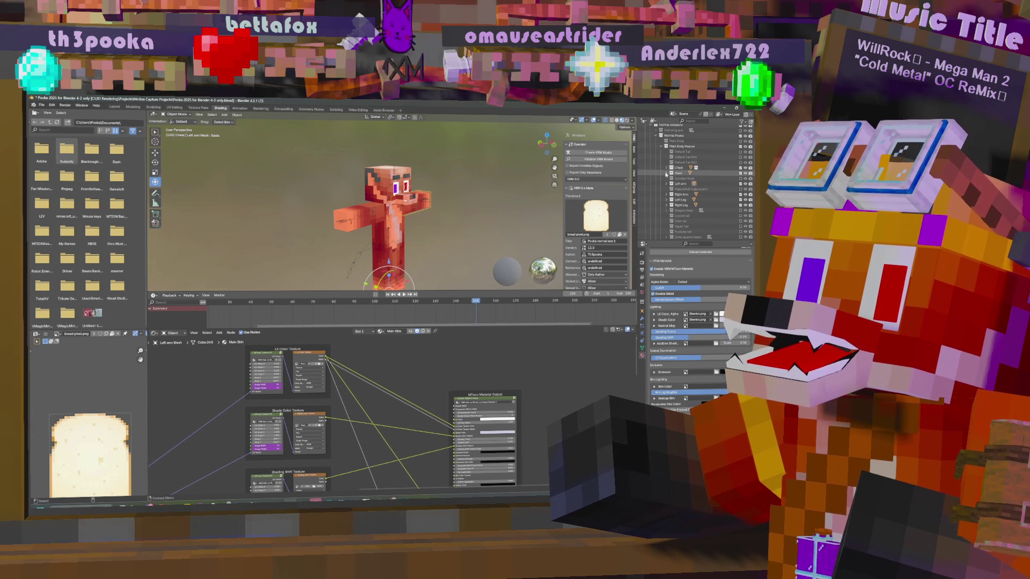
pyautogui.click(666, 184)
pyautogui.click(667, 183)
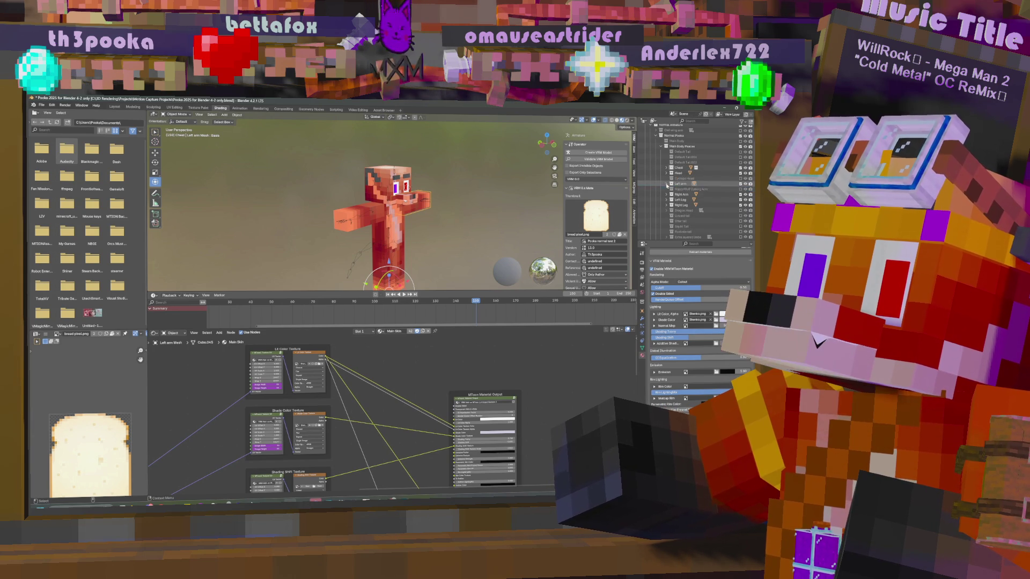
pyautogui.click(667, 195)
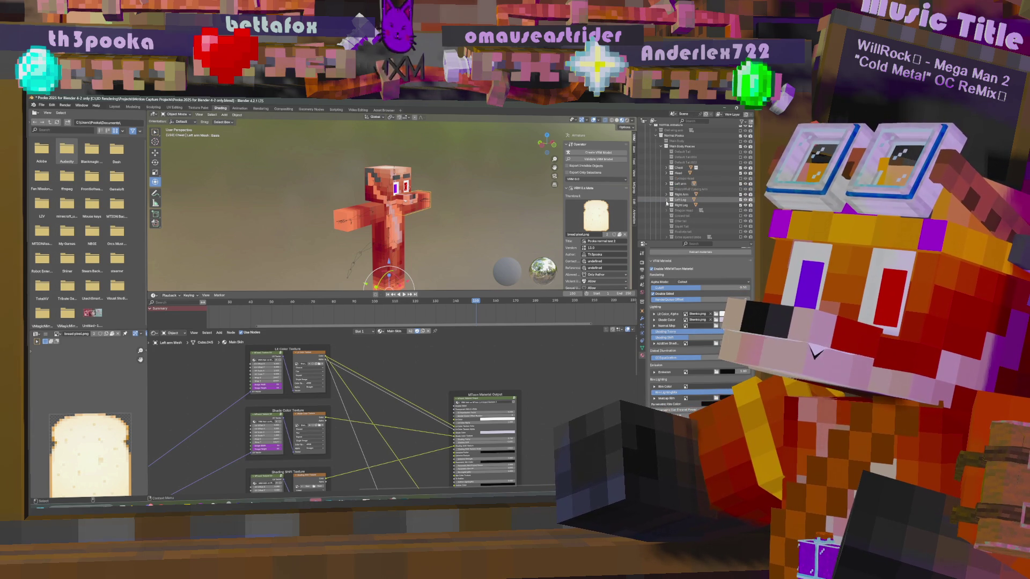
pyautogui.click(667, 200)
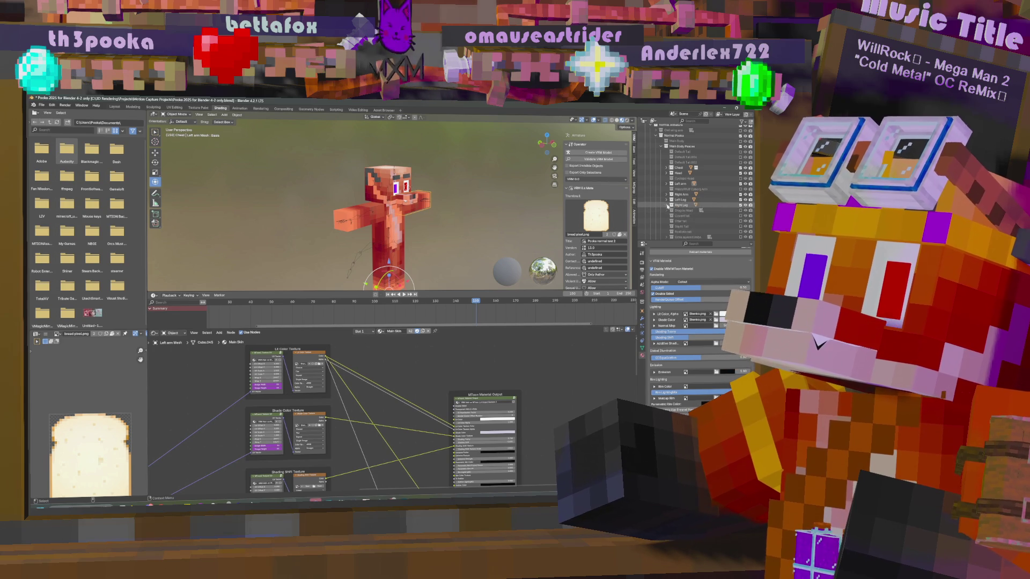
pyautogui.scroll(-2, 668, 203)
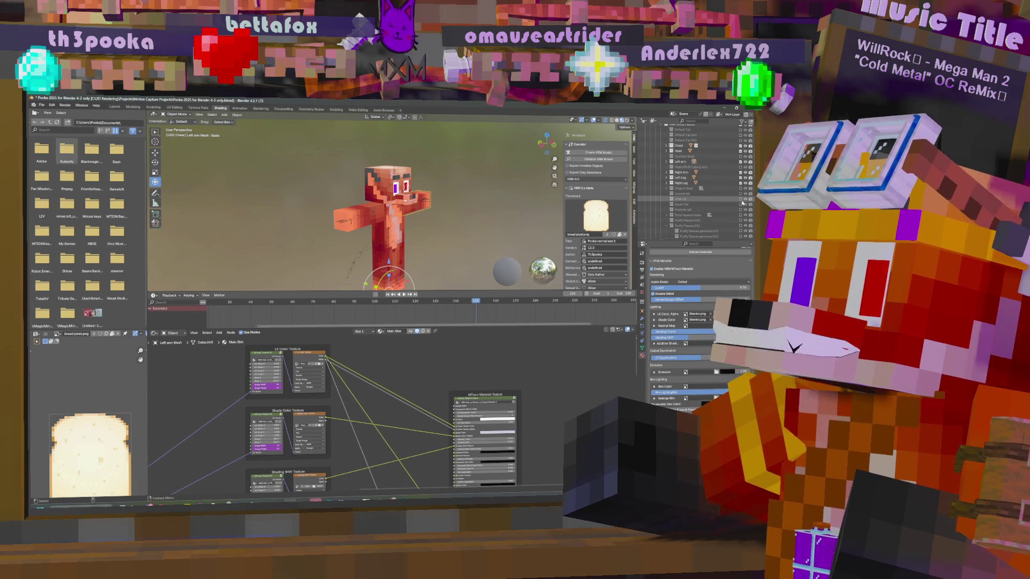
pyautogui.scroll(3, 695, 177)
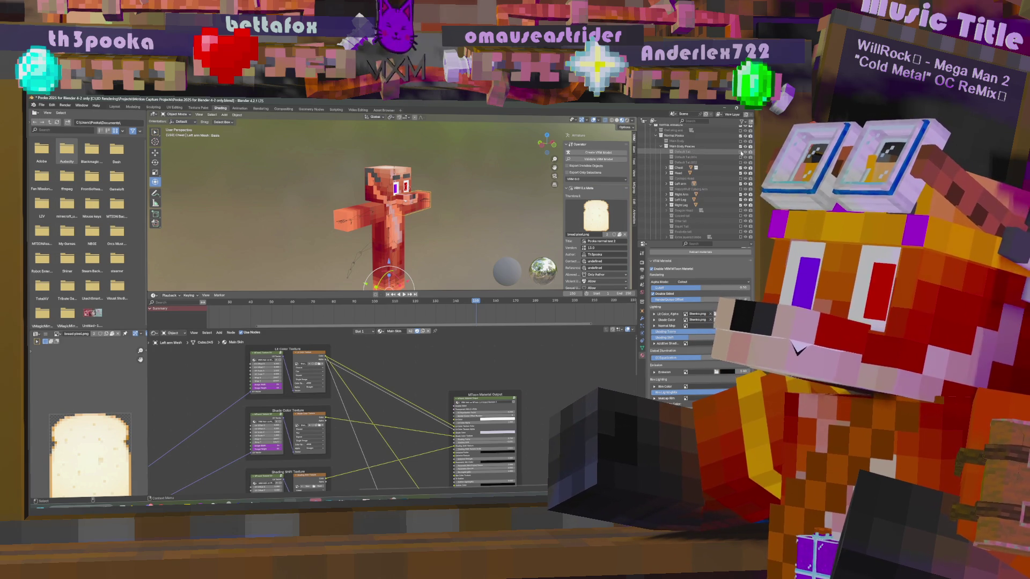
# - Switch the tail from Default Tail.001 to Default Tail.002 and select Dule Tail 2
pyautogui.click(740, 157)
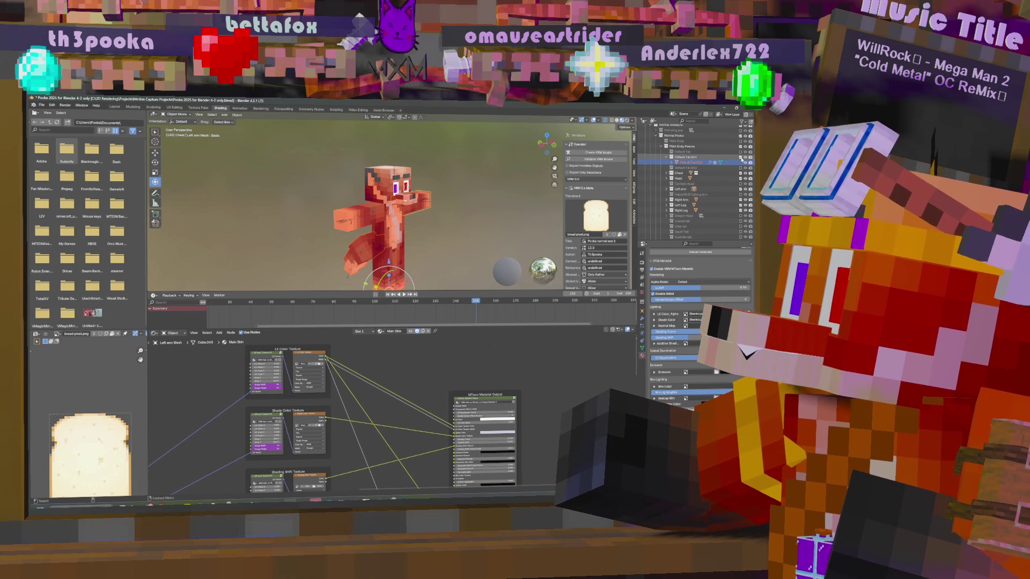
pyautogui.click(741, 157)
pyautogui.click(741, 163)
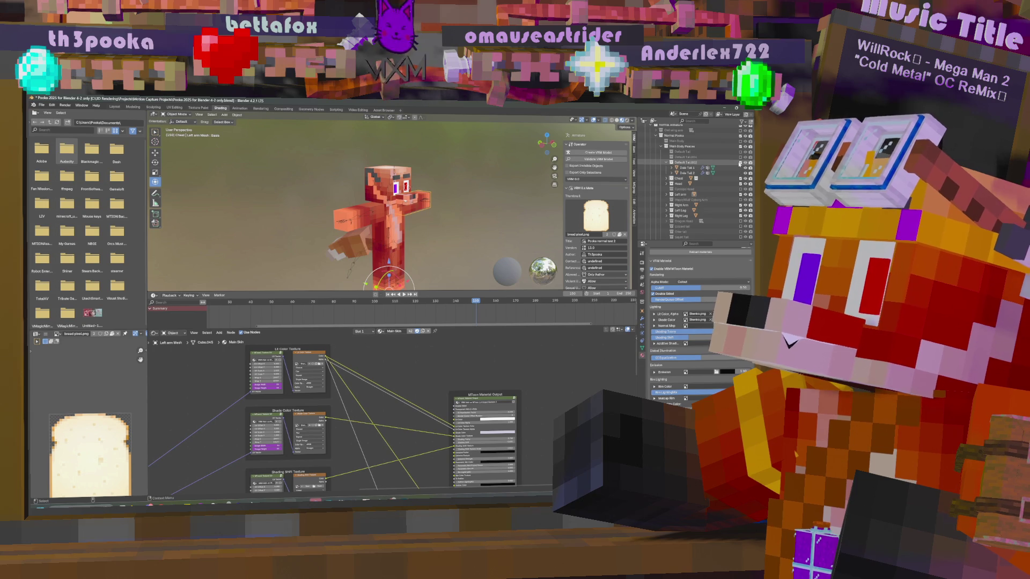
pyautogui.moveTo(483, 225)
pyautogui.mouseDown(button='middle')
pyautogui.moveTo(519, 215)
pyautogui.moveTo(473, 244)
pyautogui.moveTo(437, 218)
pyautogui.moveTo(324, 243)
pyautogui.mouseUp(button='middle')
pyautogui.click(324, 242)
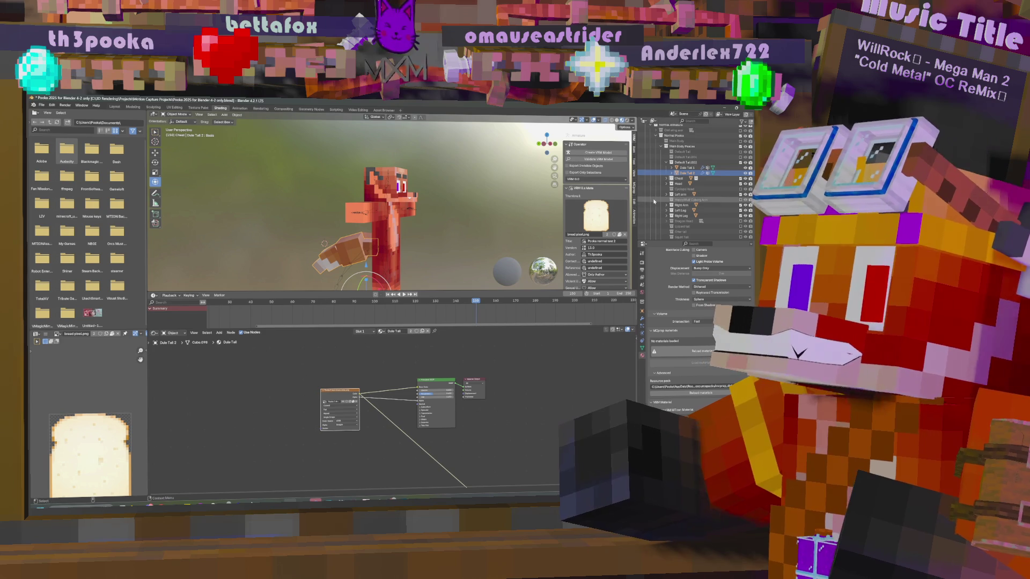
# - Collapse Default Tail.002 and expand Magical Fluffs > Extra tails to reveal the extra tails
pyautogui.scroll(-1, 670, 198)
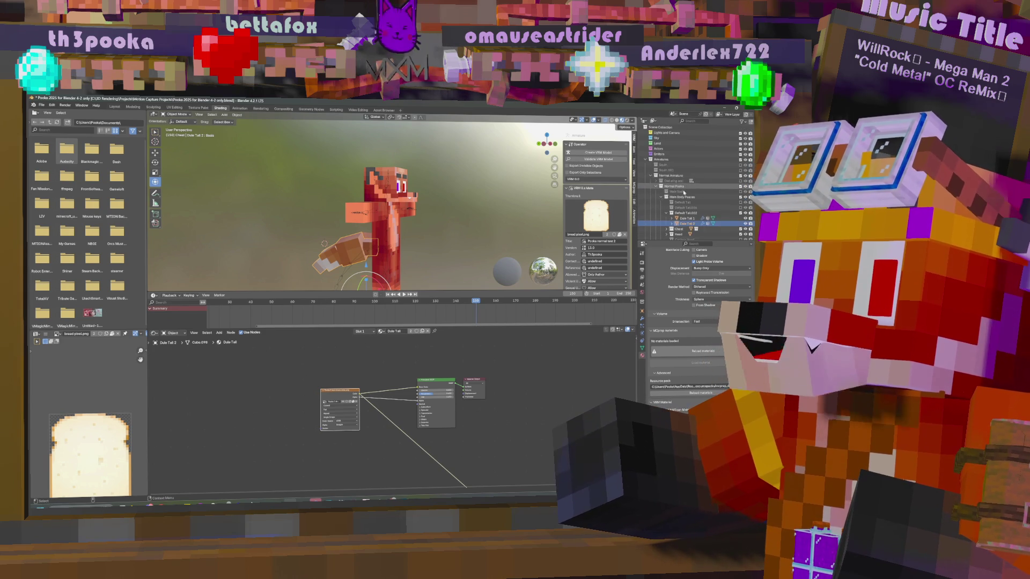
pyautogui.click(666, 158)
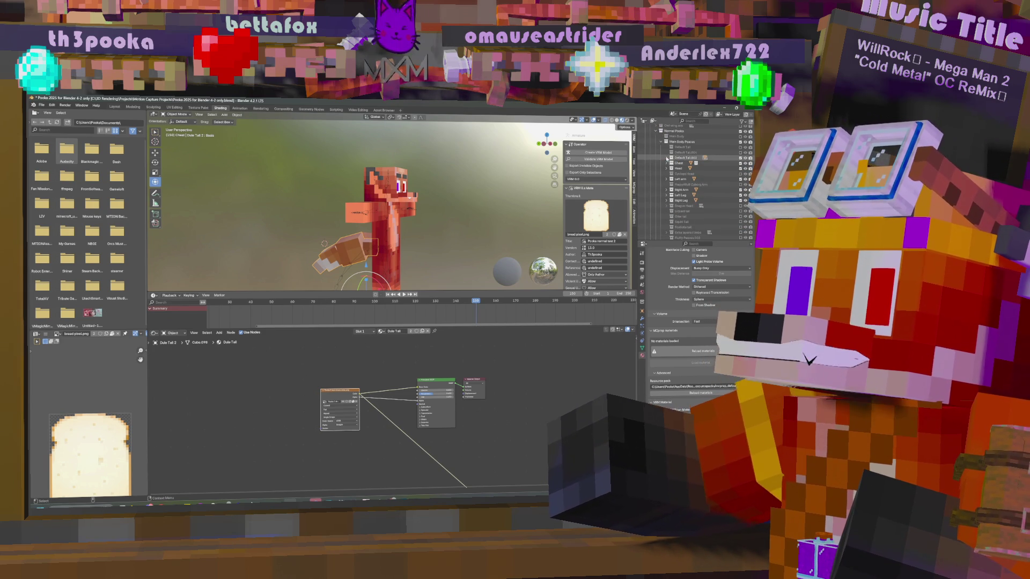
pyautogui.scroll(-2, 705, 202)
pyautogui.scroll(-8, 706, 201)
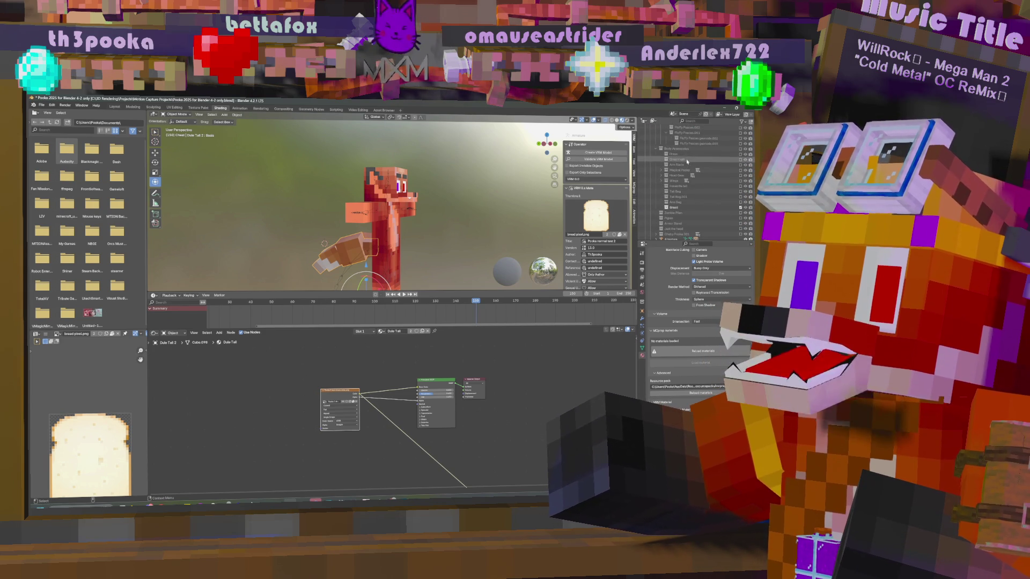
pyautogui.click(665, 172)
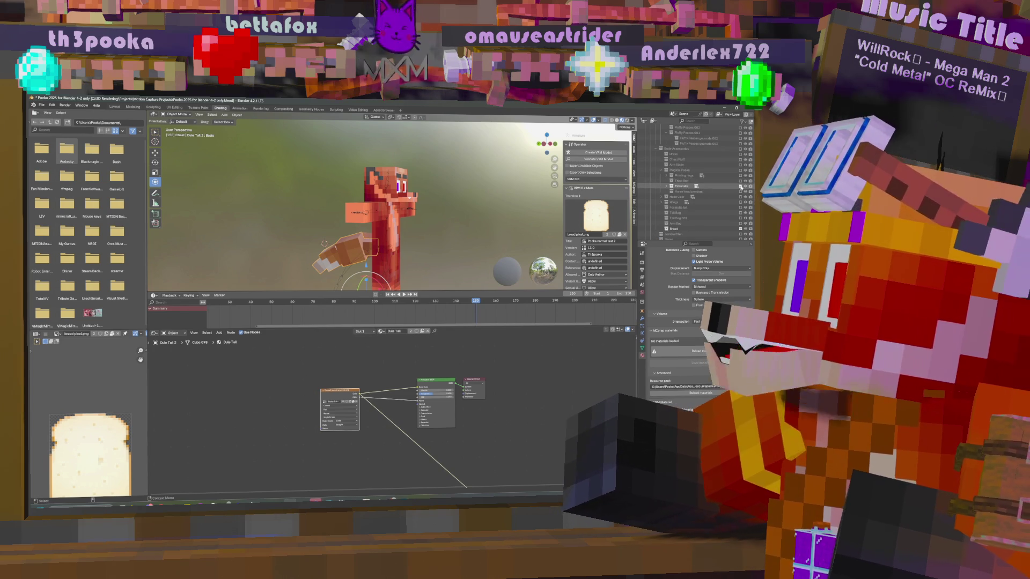
pyautogui.click(665, 186)
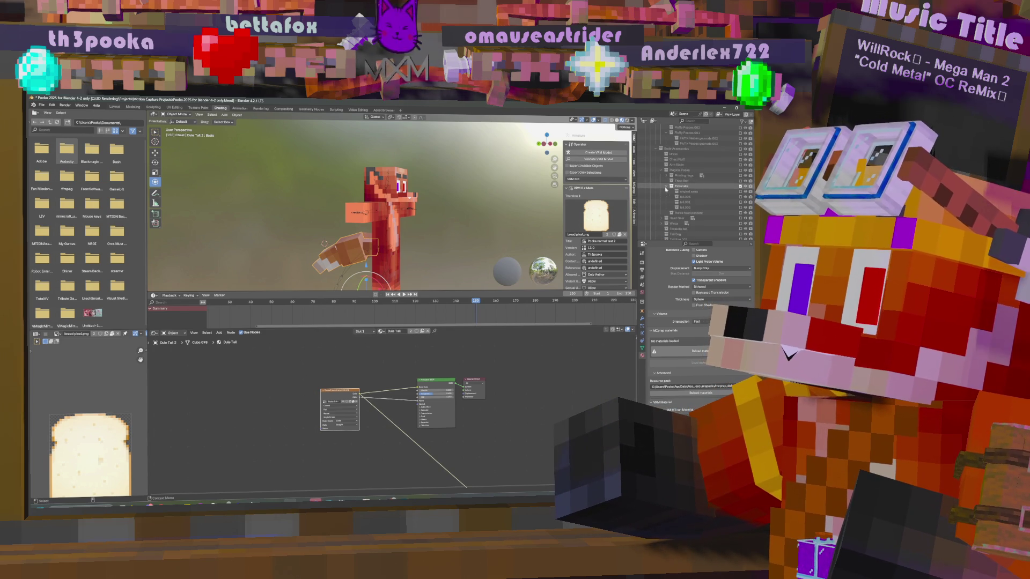
pyautogui.click(673, 191)
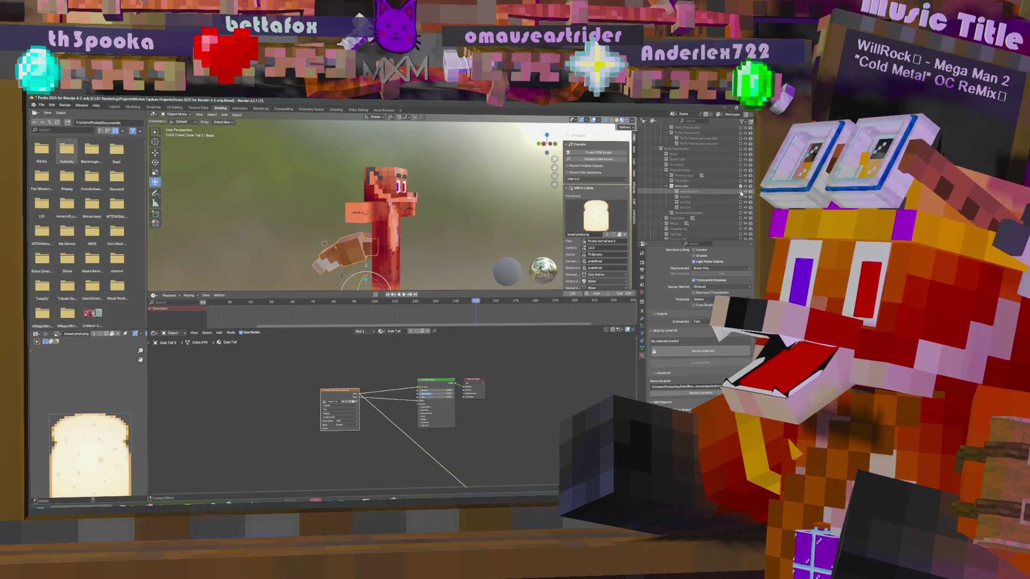
pyautogui.moveTo(472, 225)
pyautogui.mouseDown(button='middle')
pyautogui.moveTo(488, 215)
pyautogui.moveTo(515, 222)
pyautogui.mouseUp(button='middle')
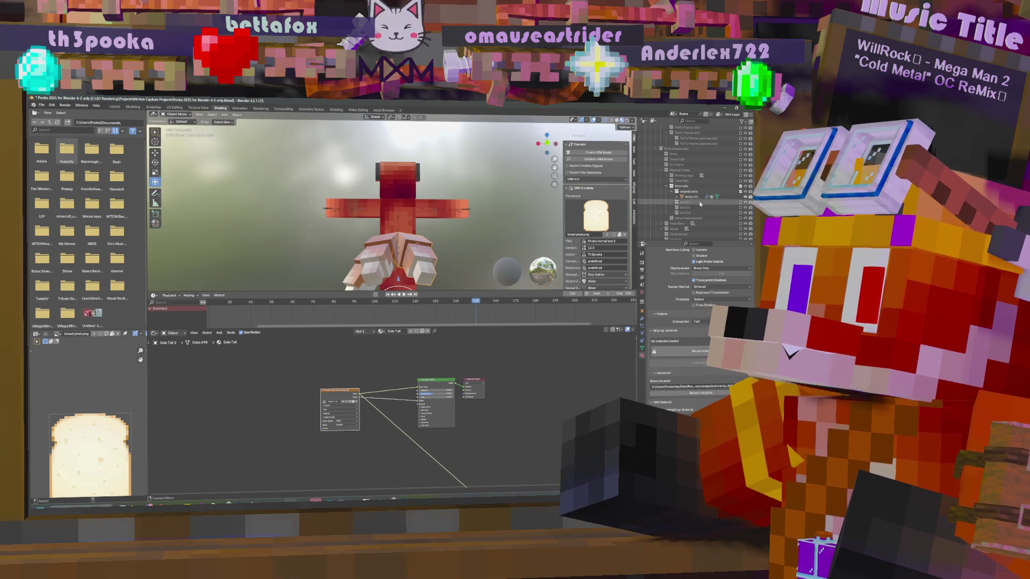
# - Enable the tail, tail.001 and tail.002 extra tail collections
pyautogui.click(741, 202)
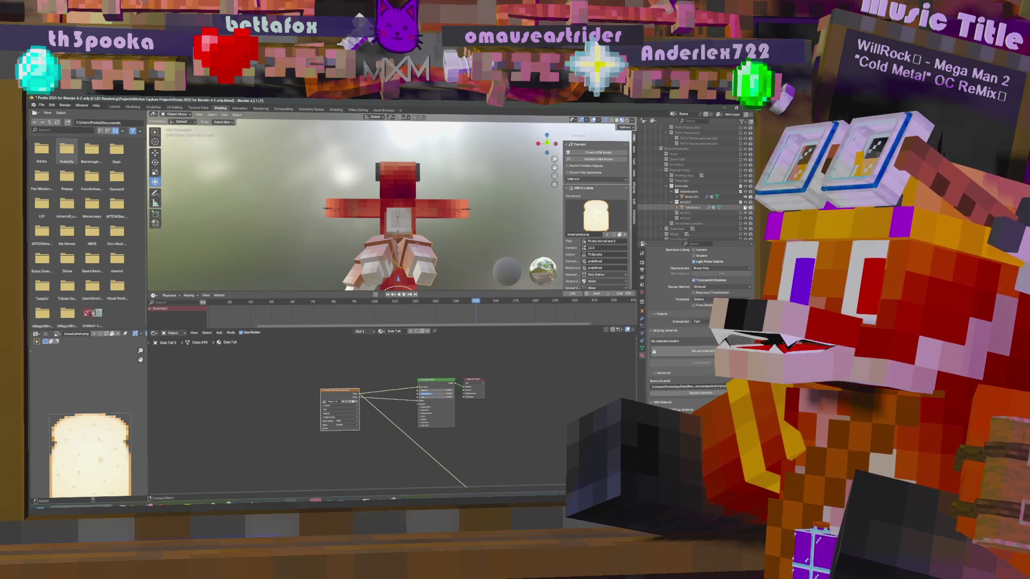
pyautogui.click(742, 212)
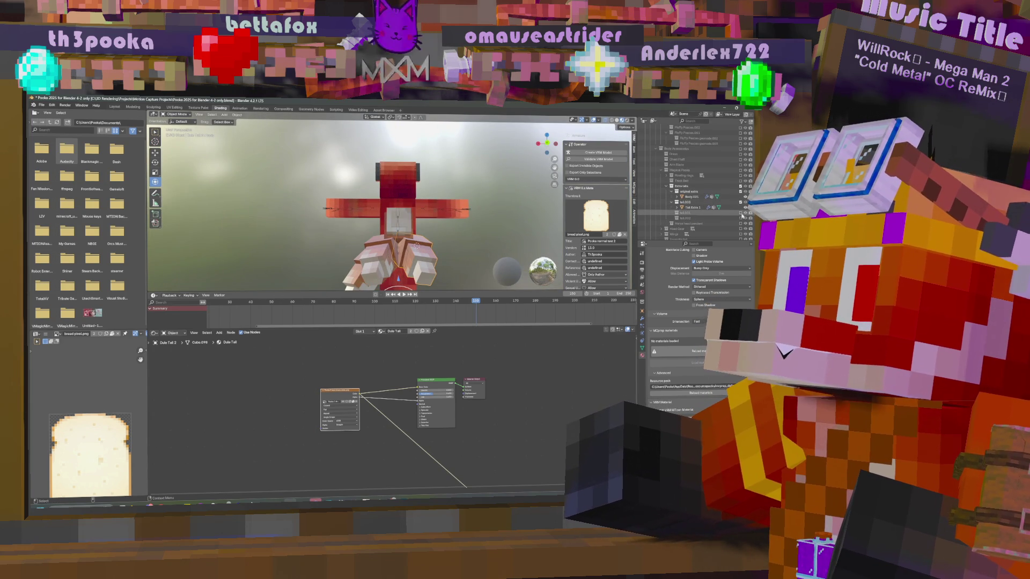
pyautogui.click(741, 218)
pyautogui.moveTo(408, 236); pyautogui.dragTo(469, 244, button='middle')
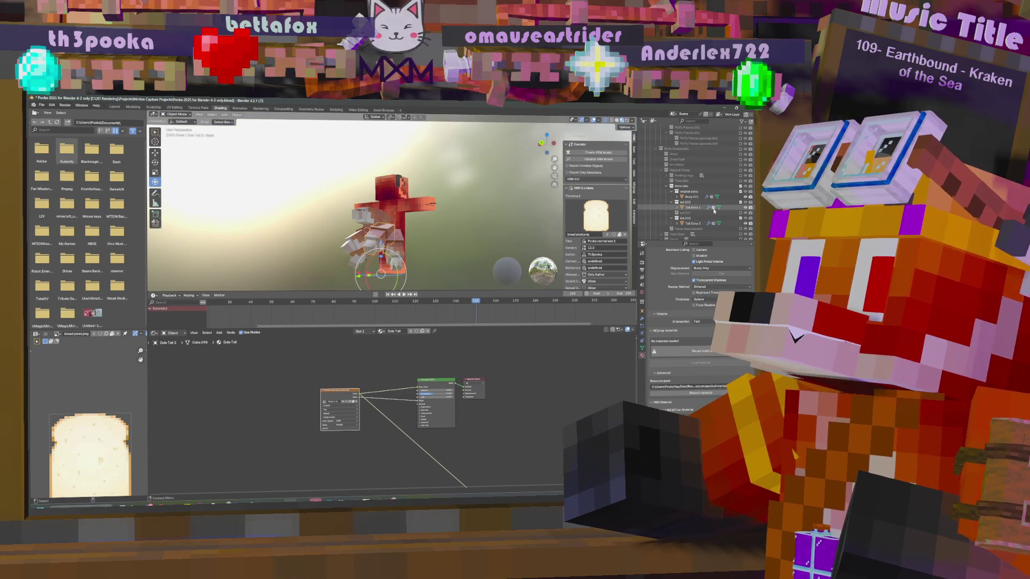
# - Re-toggle tail.001 and tail.002, ending with tail.001 and its extra tail switched off
pyautogui.click(740, 213)
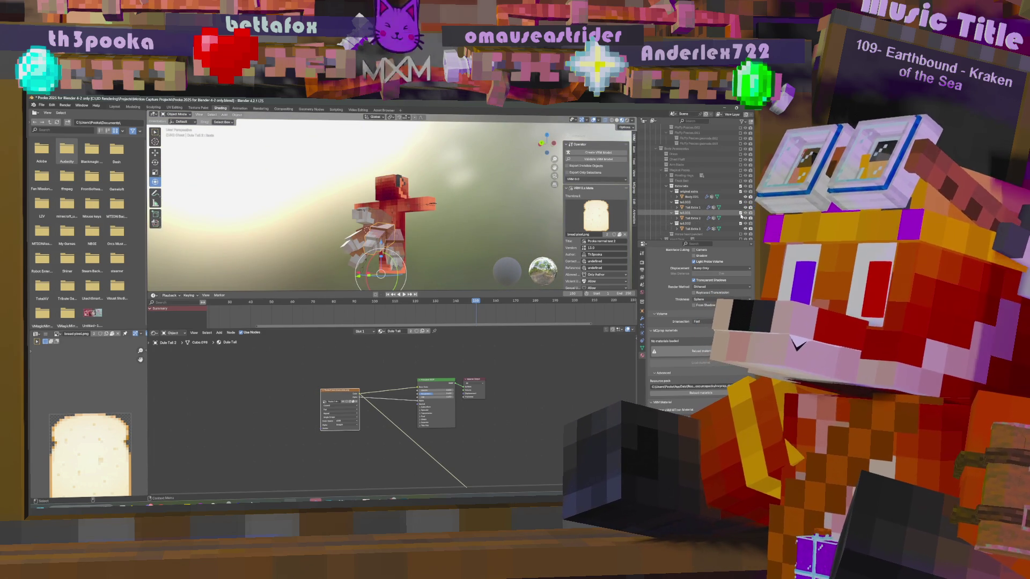
pyautogui.click(742, 224)
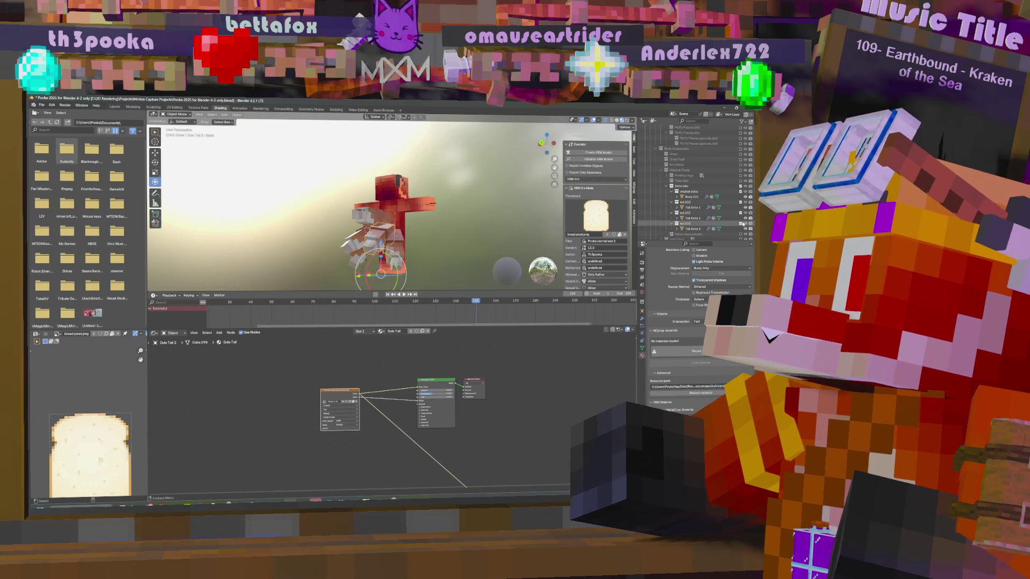
pyautogui.scroll(-1, 742, 223)
pyautogui.click(741, 202)
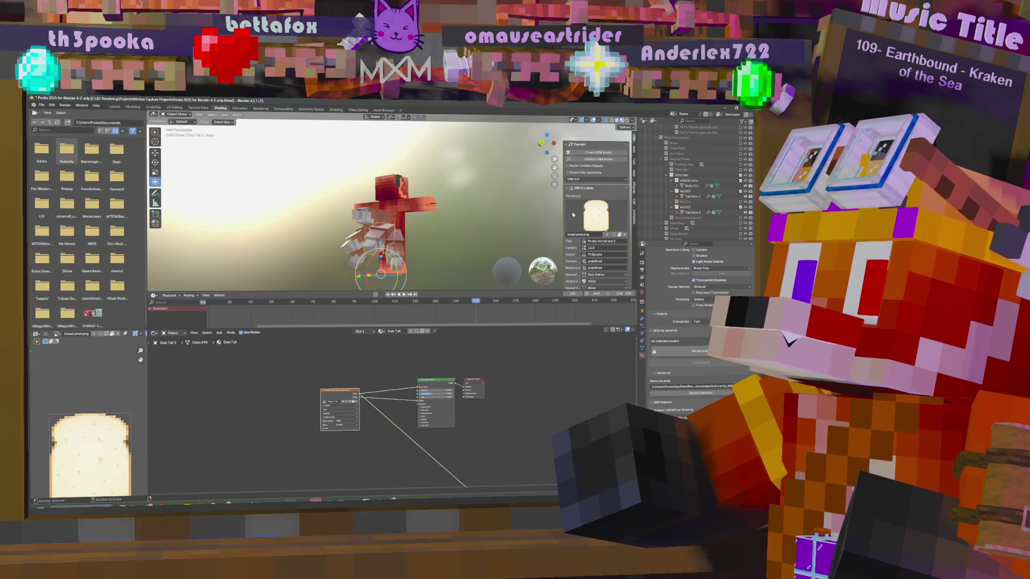
pyautogui.rightClick(486, 198)
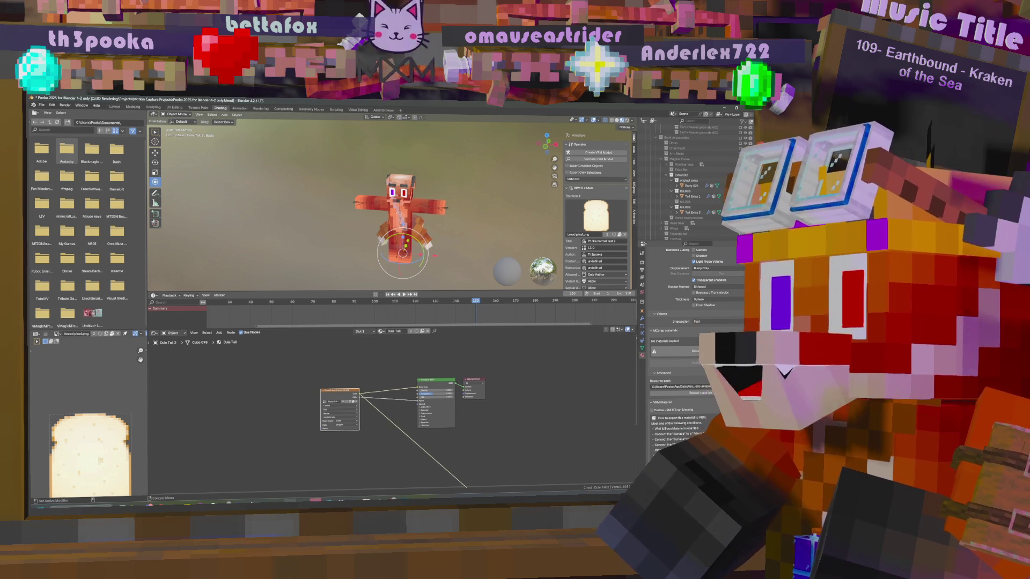
# - Orbit the view to look down on the character in its rest pose
pyautogui.moveTo(493, 257)
pyautogui.mouseDown(button='middle')
pyautogui.moveTo(501, 191)
pyautogui.moveTo(529, 179)
pyautogui.moveTo(499, 225)
pyautogui.mouseUp(button='middle')
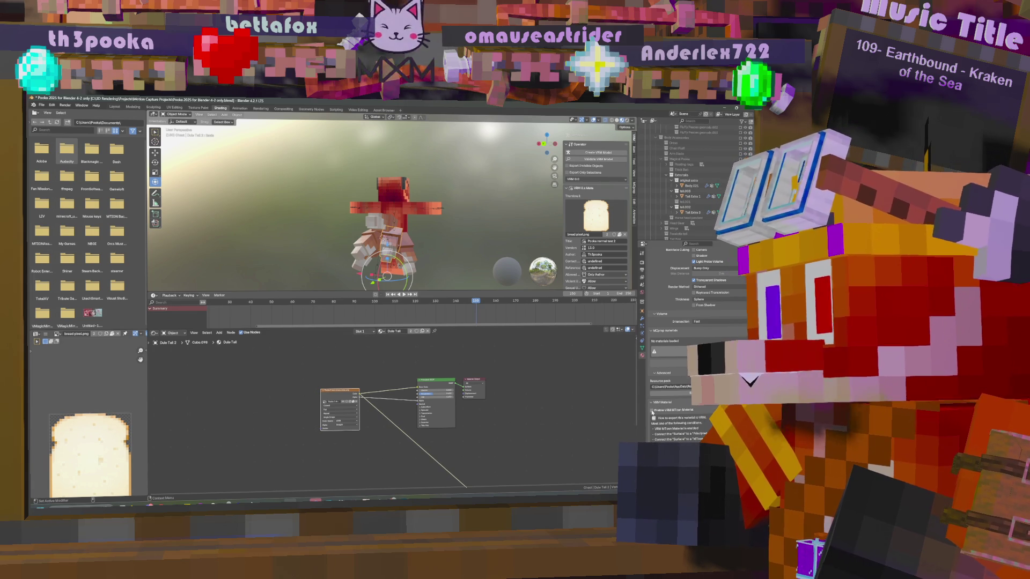
# - Enable the VRM MToon material and select the character's chest mesh
pyautogui.click(653, 411)
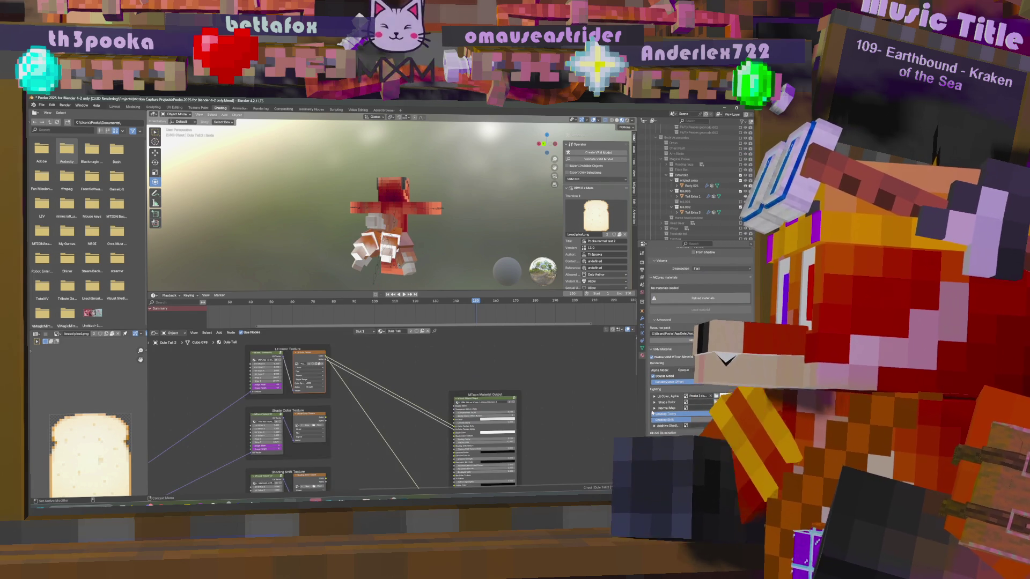
pyautogui.moveTo(506, 267); pyautogui.dragTo(383, 258, button='middle')
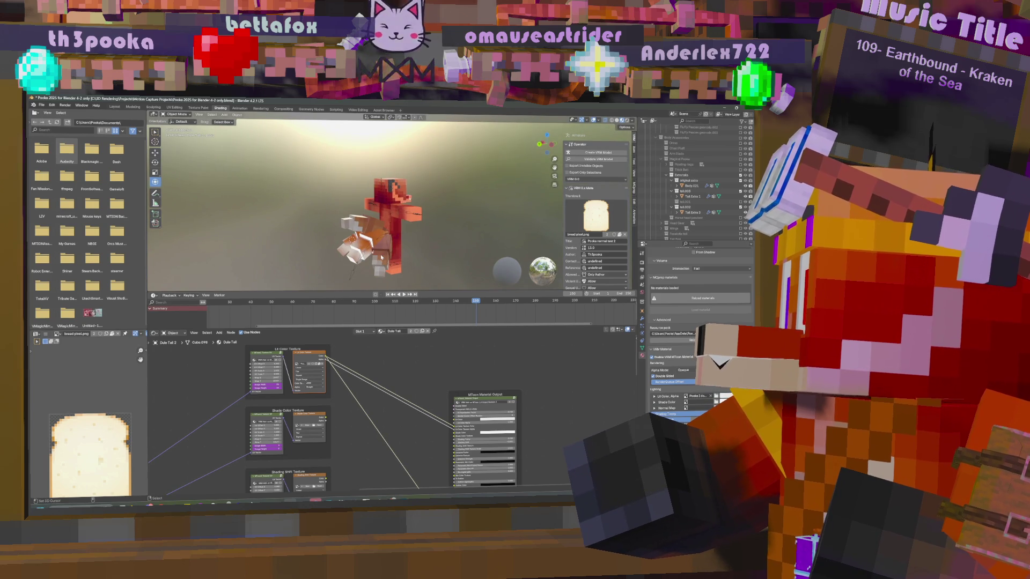
pyautogui.click(401, 239)
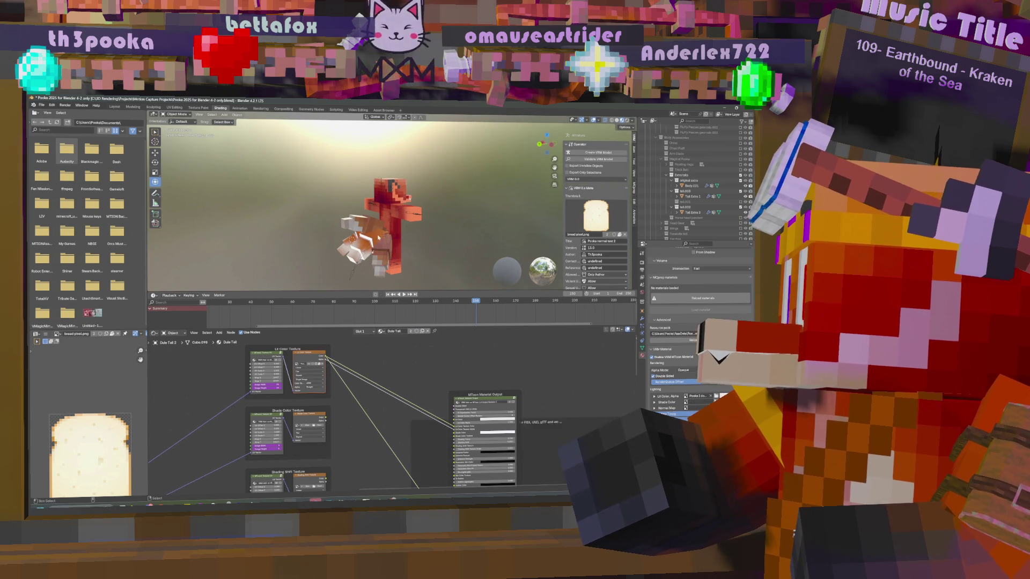
# - Select the tail pieces Tail Extra 3 and Tail Extra 1, then the Chest Mesh as active
pyautogui.click(386, 247)
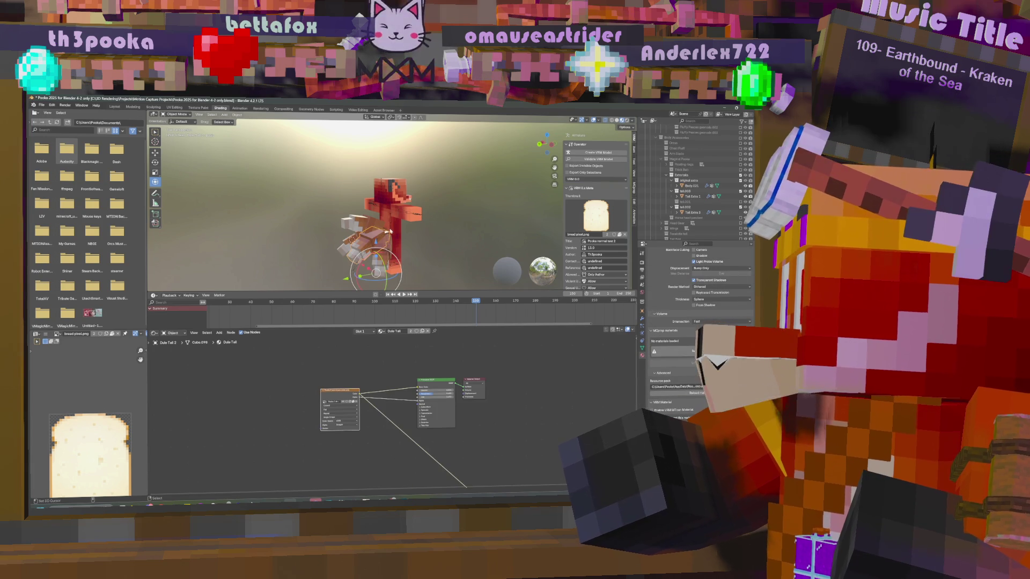
pyautogui.moveTo(386, 249)
pyautogui.mouseDown(button='middle')
pyautogui.moveTo(413, 244)
pyautogui.moveTo(413, 253)
pyautogui.mouseUp(button='middle')
pyautogui.click(364, 244)
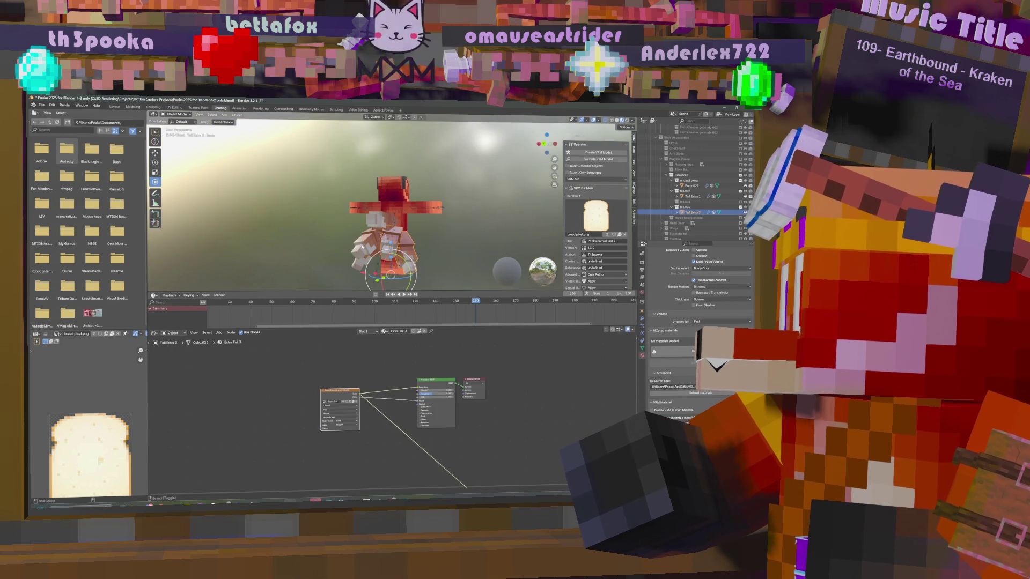
pyautogui.click(386, 241)
pyautogui.keyDown('shift'); pyautogui.click(415, 233); pyautogui.keyUp('shift')
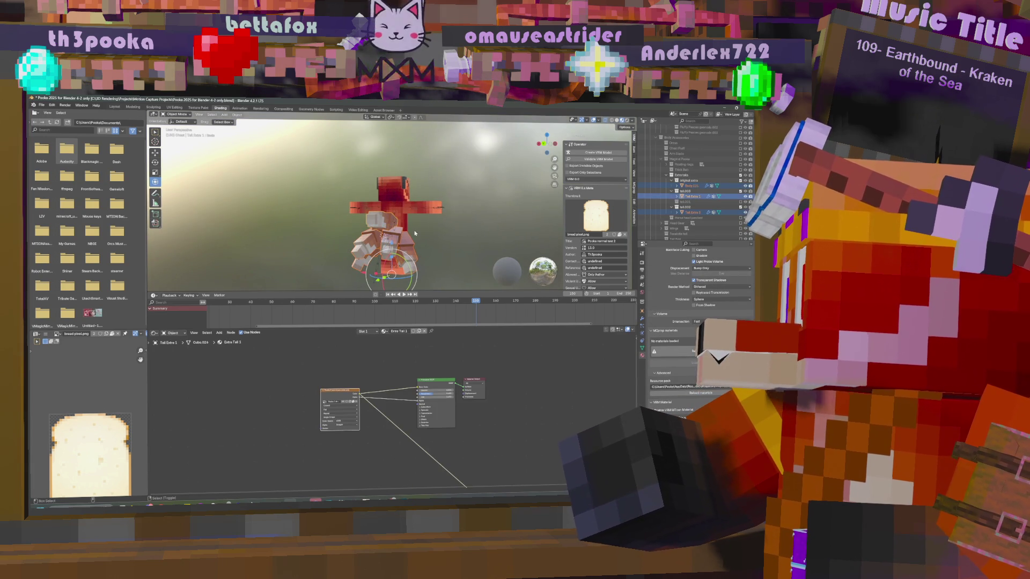
pyautogui.click(407, 223)
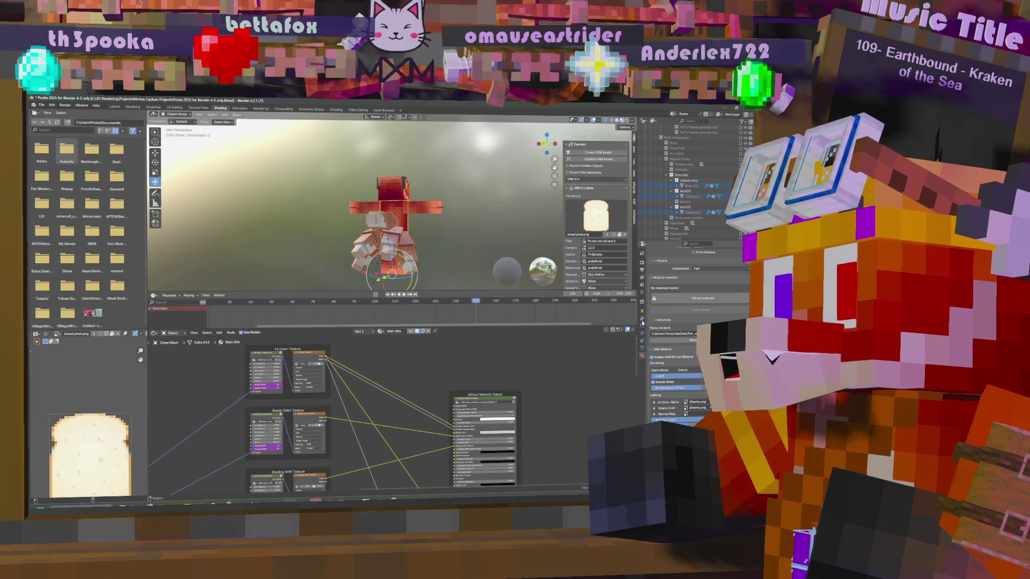
# - Apply Copy Material to Selected so the tail pieces get the Chest Mesh's Main Skin material
pyautogui.scroll(3, 650, 309)
pyautogui.scroll(10, 697, 274)
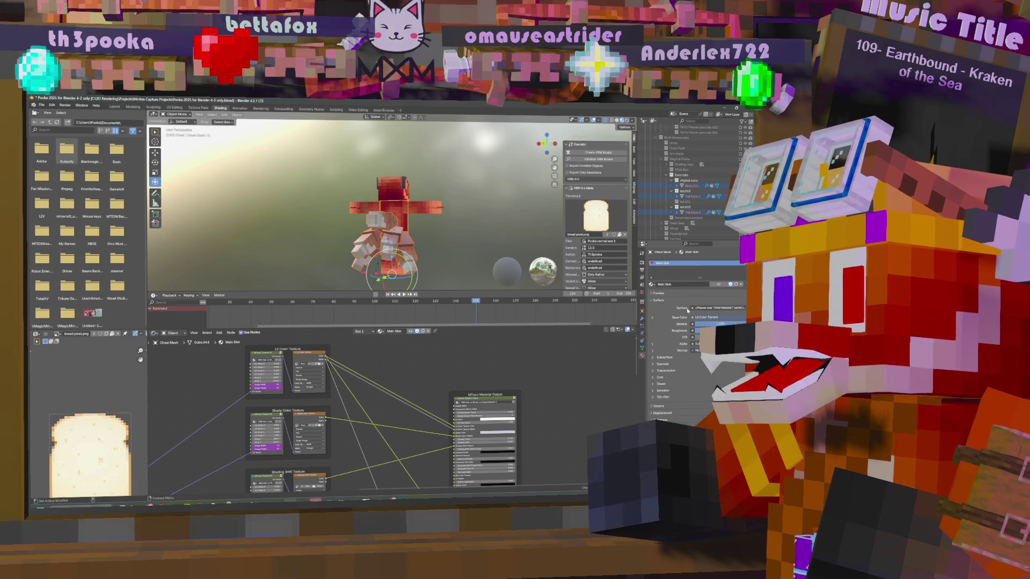
pyautogui.click(745, 274)
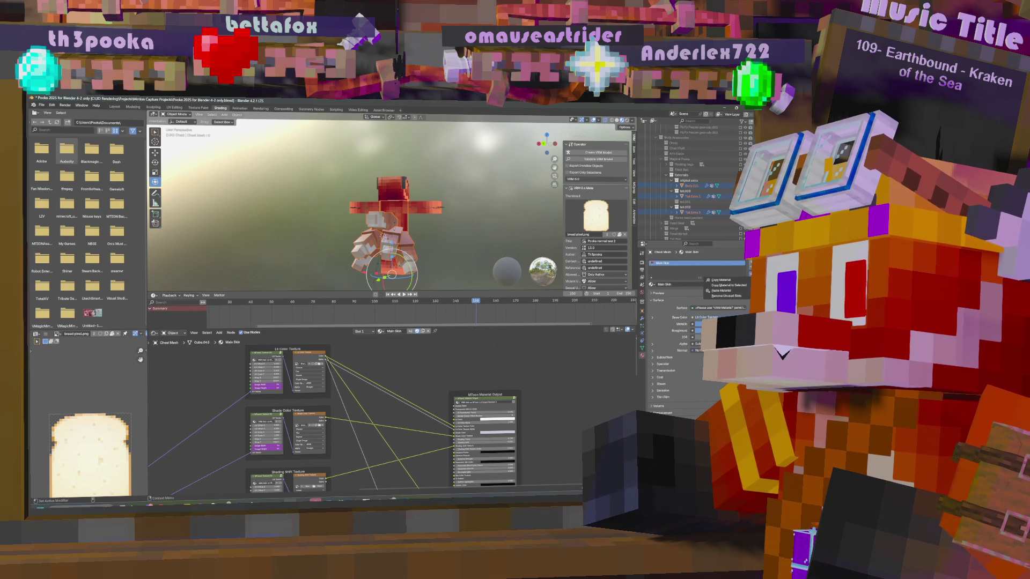
pyautogui.click(743, 286)
pyautogui.moveTo(394, 220); pyautogui.dragTo(435, 233, button='middle')
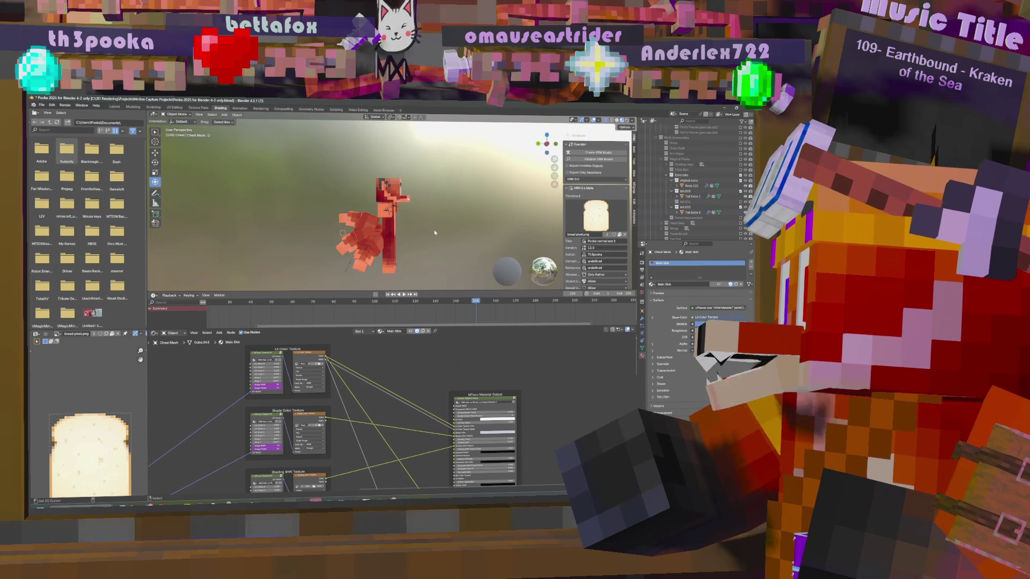
pyautogui.click(371, 219)
pyautogui.moveTo(370, 218)
pyautogui.mouseDown(button='middle')
pyautogui.moveTo(490, 237)
pyautogui.moveTo(434, 241)
pyautogui.moveTo(517, 229)
pyautogui.moveTo(376, 241)
pyautogui.mouseUp(button='middle')
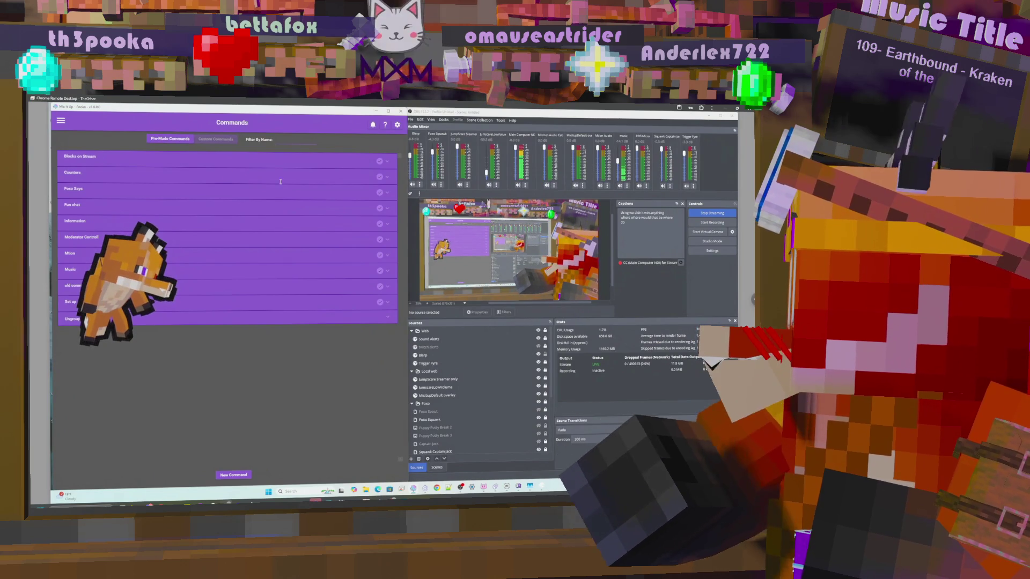
# - Expand the Ungrouped, Set up and old command categories, then start a new command
pyautogui.click(256, 323)
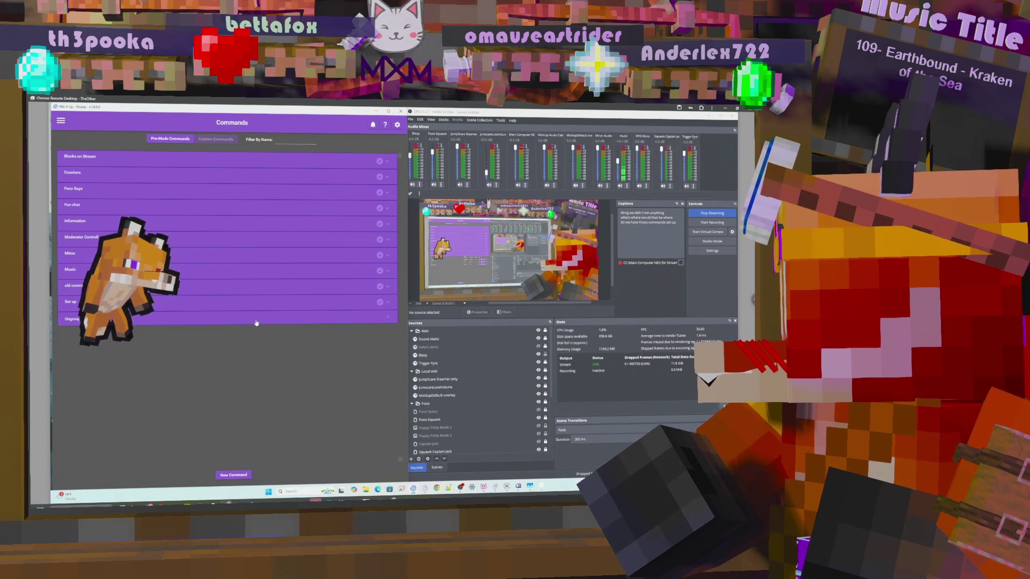
pyautogui.click(255, 307)
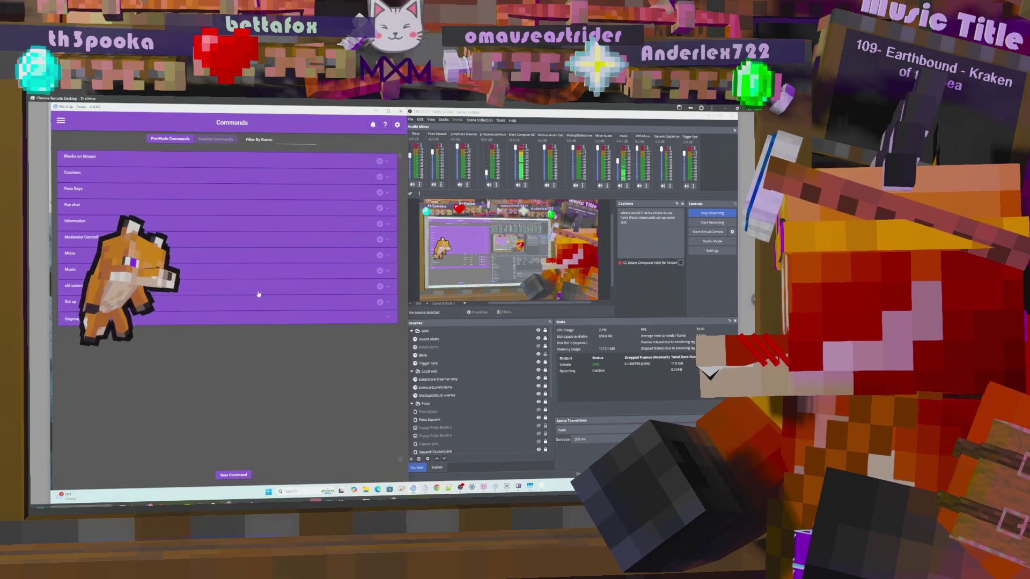
pyautogui.click(258, 292)
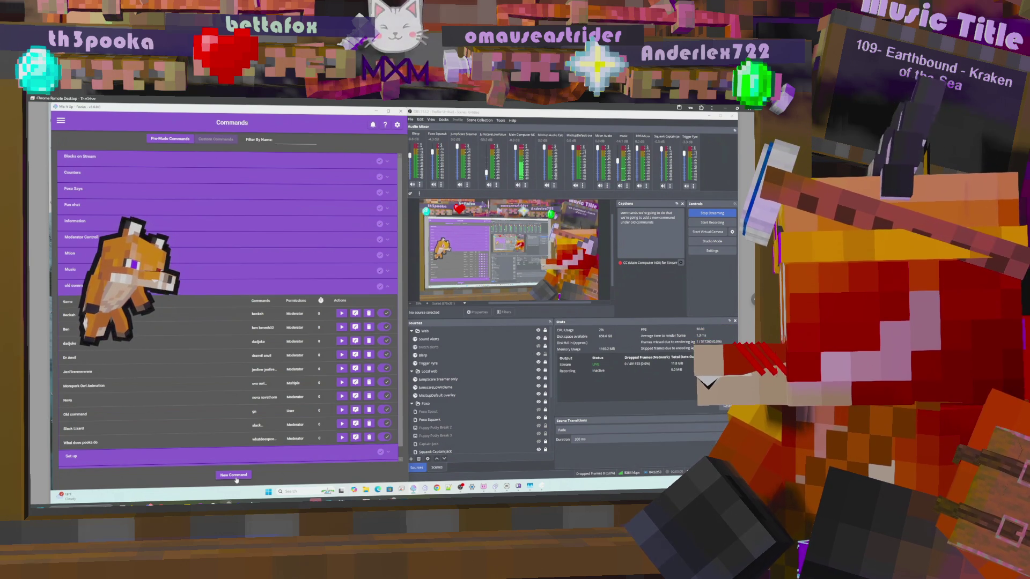
pyautogui.click(234, 475)
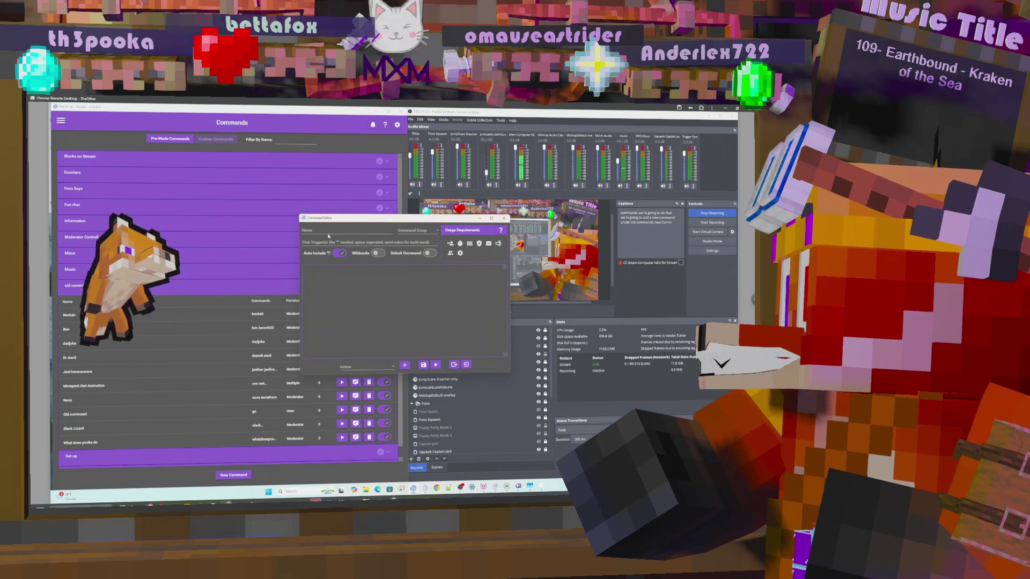
# - Name the new command Predator and give it chat triggers praetor and thelastpraetor
pyautogui.click(323, 231)
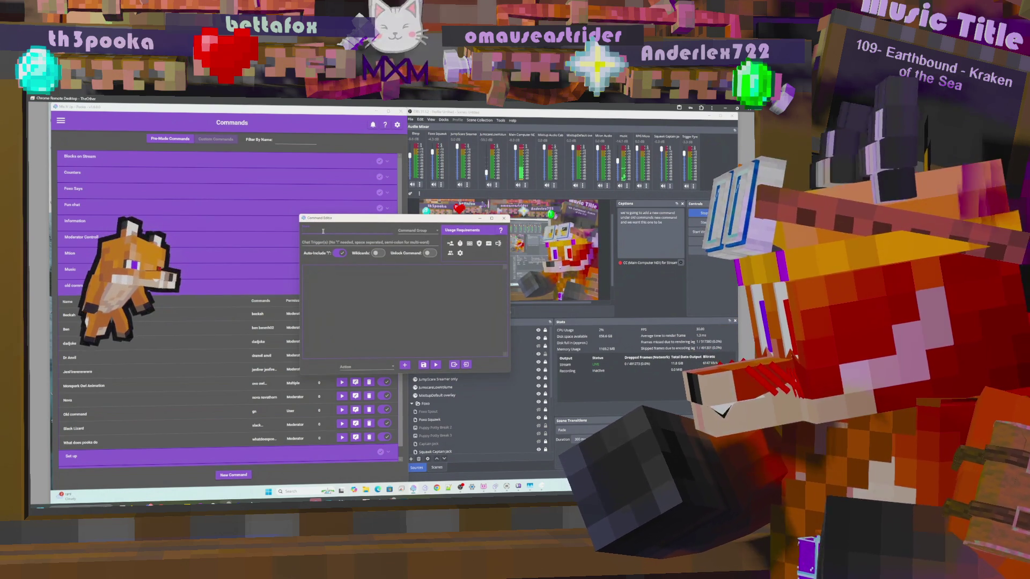
pyautogui.write('Pr')
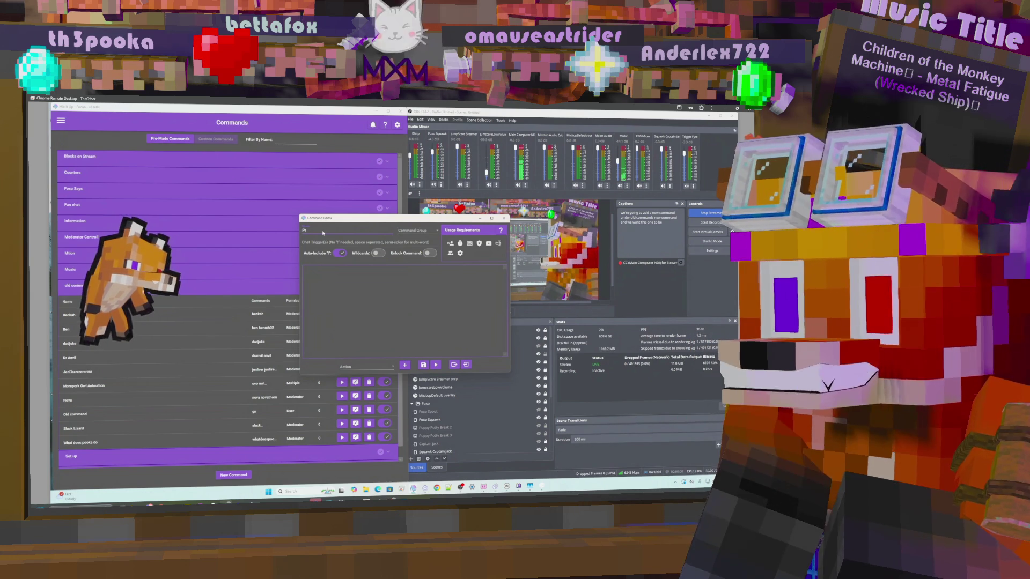
pyautogui.write('edator')
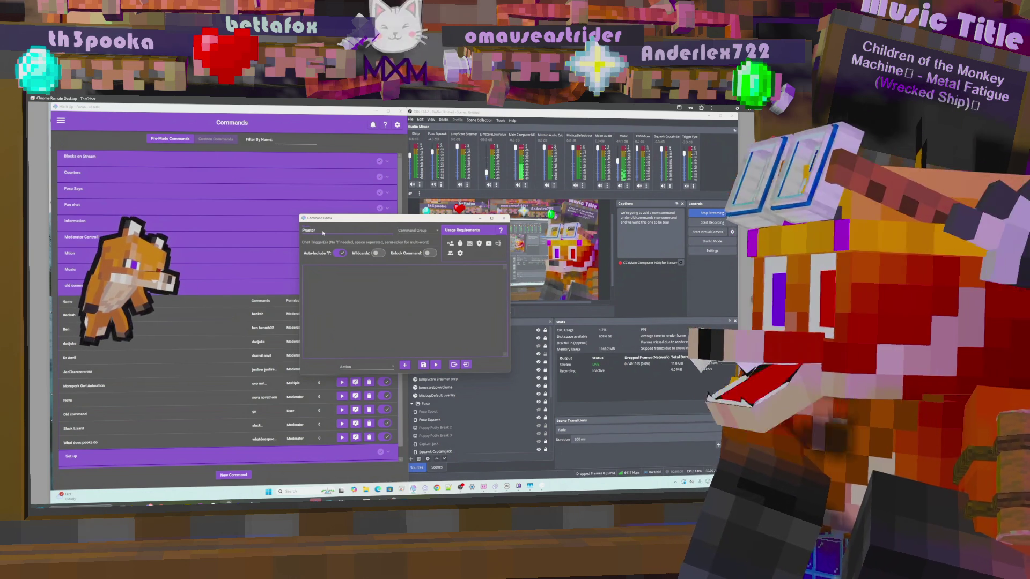
pyautogui.click(326, 242)
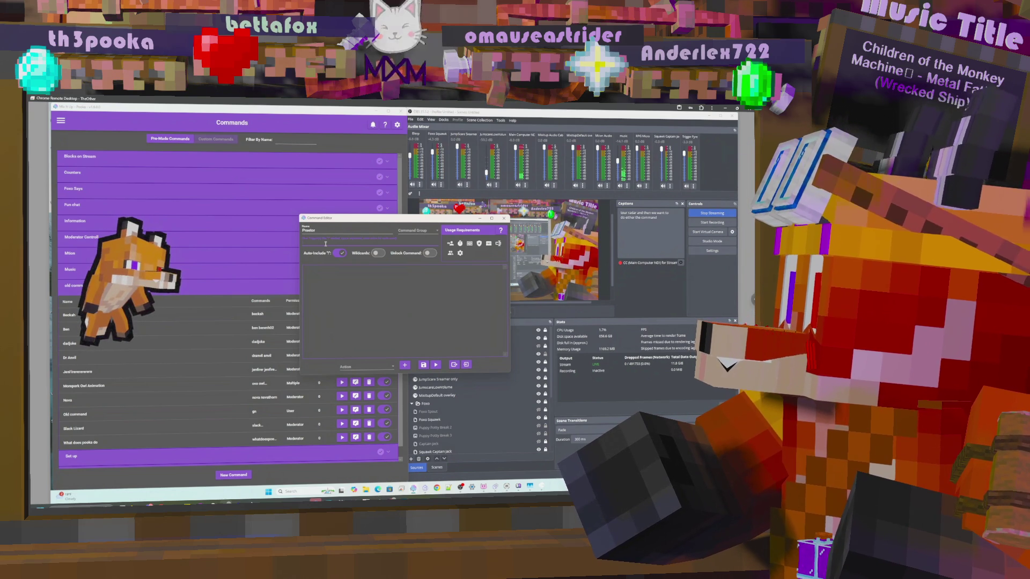
pyautogui.write('pre')
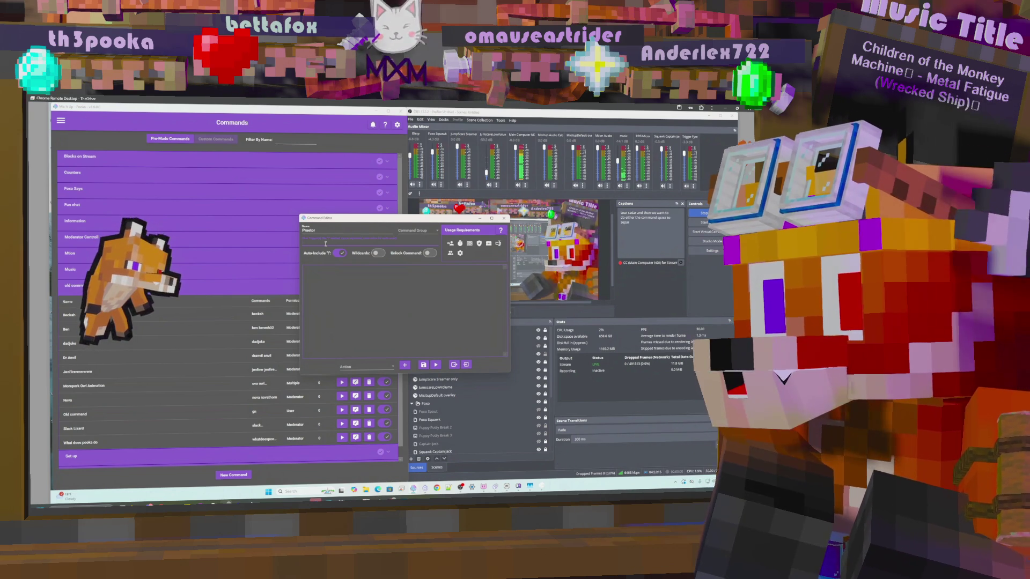
pyautogui.write('a')
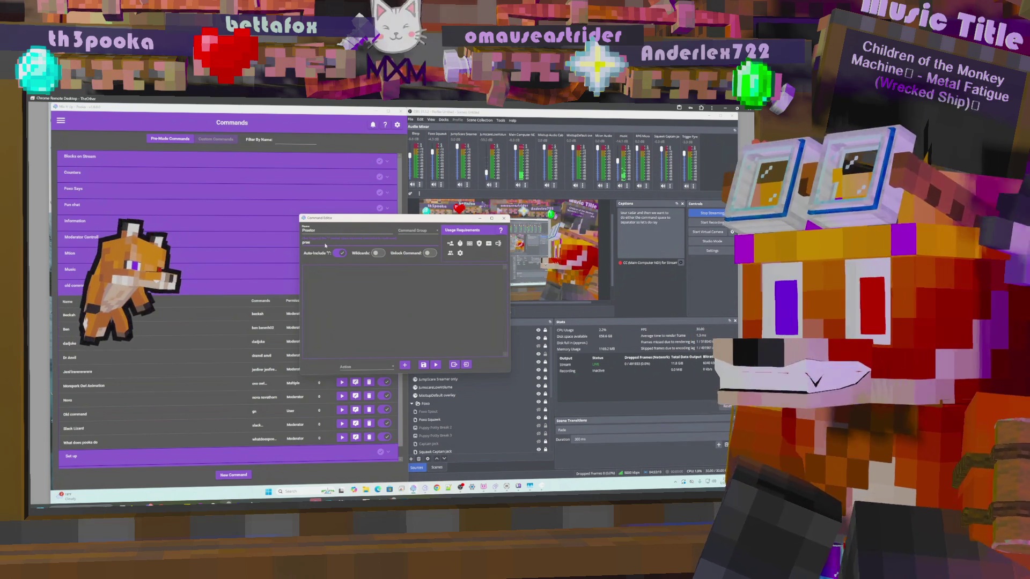
pyautogui.write('tor th')
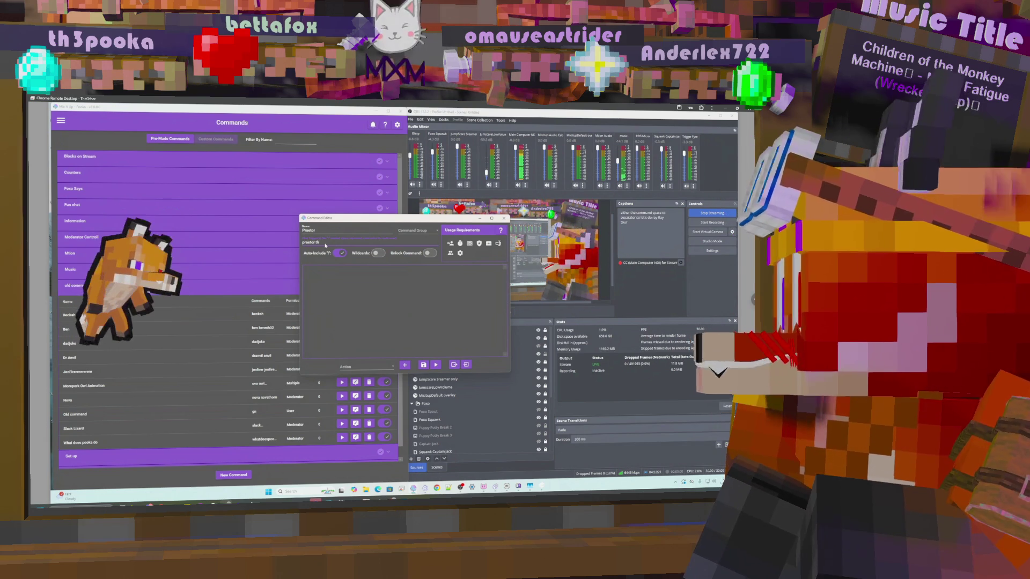
pyautogui.write('elastpr')
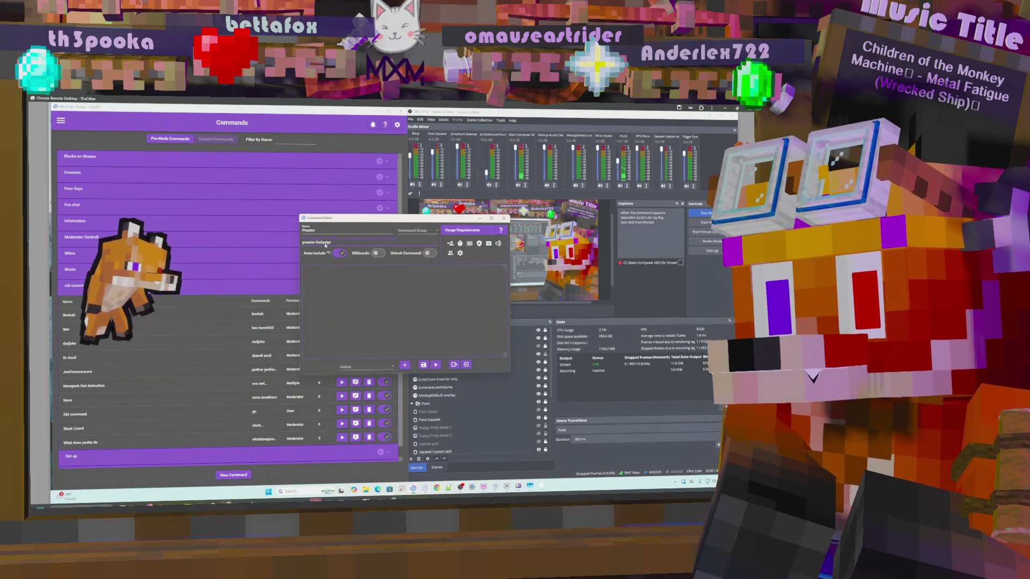
pyautogui.write('s')
pyautogui.press('BackSpace')
pyautogui.write('etor')
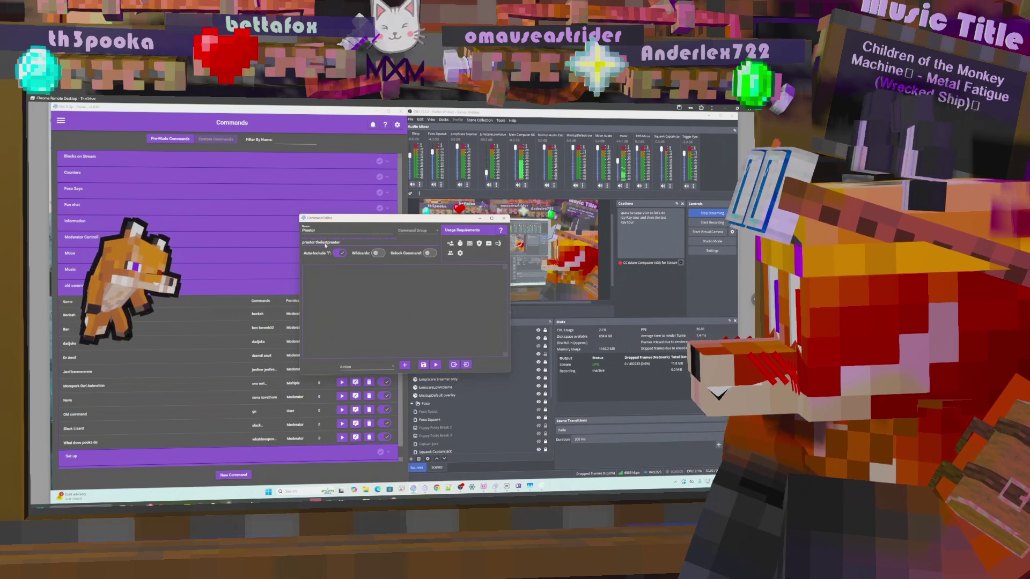
pyautogui.write(' lastprae')
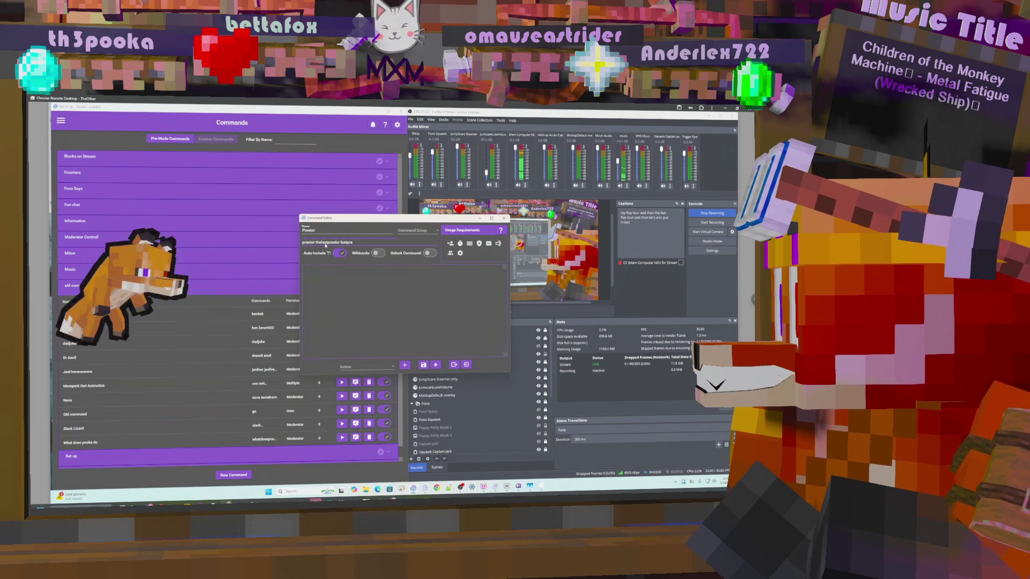
pyautogui.write('tor')
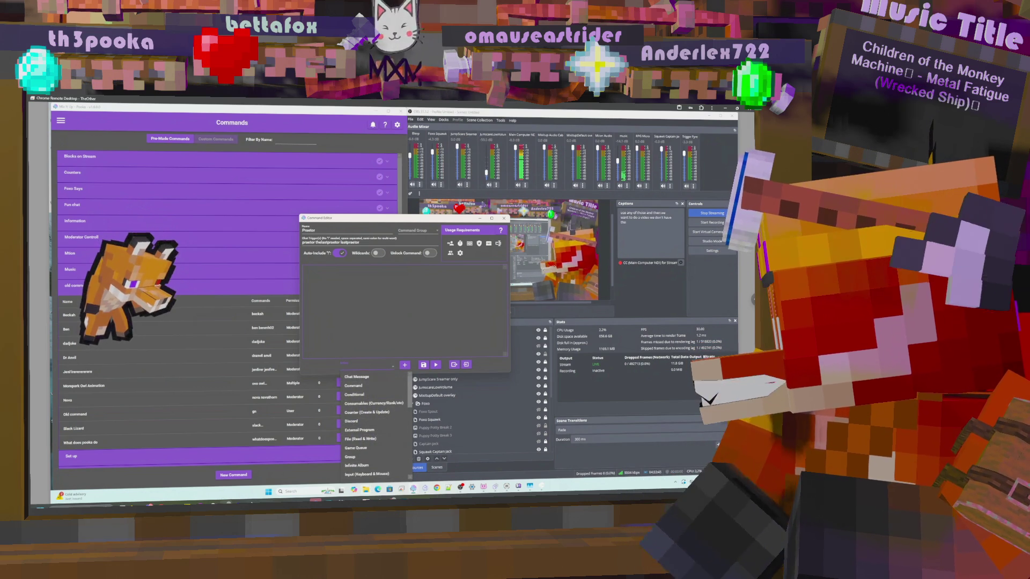
pyautogui.click(365, 490)
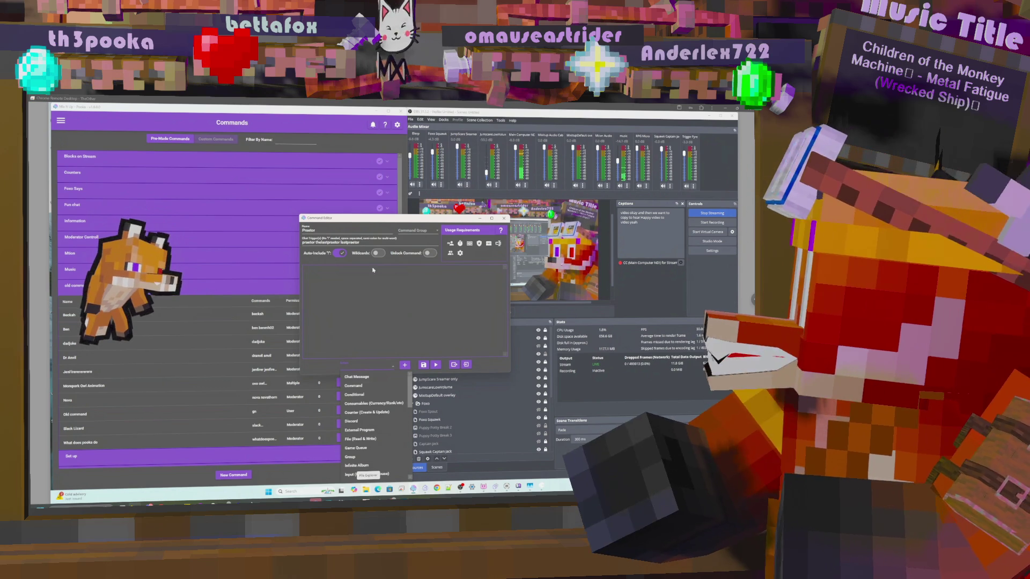
# - Assign the Predator command to the old command group
pyautogui.click(412, 232)
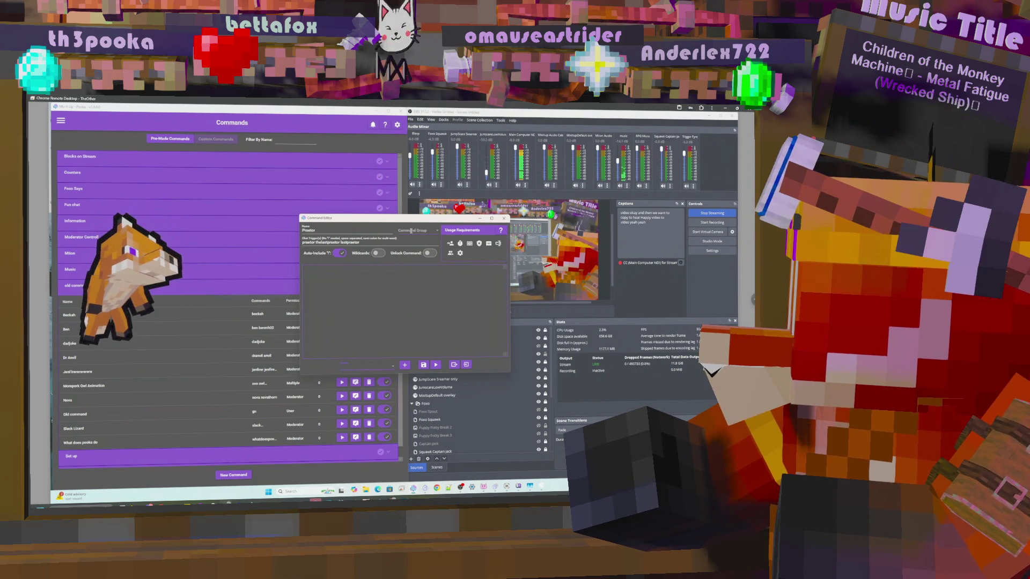
pyautogui.click(437, 230)
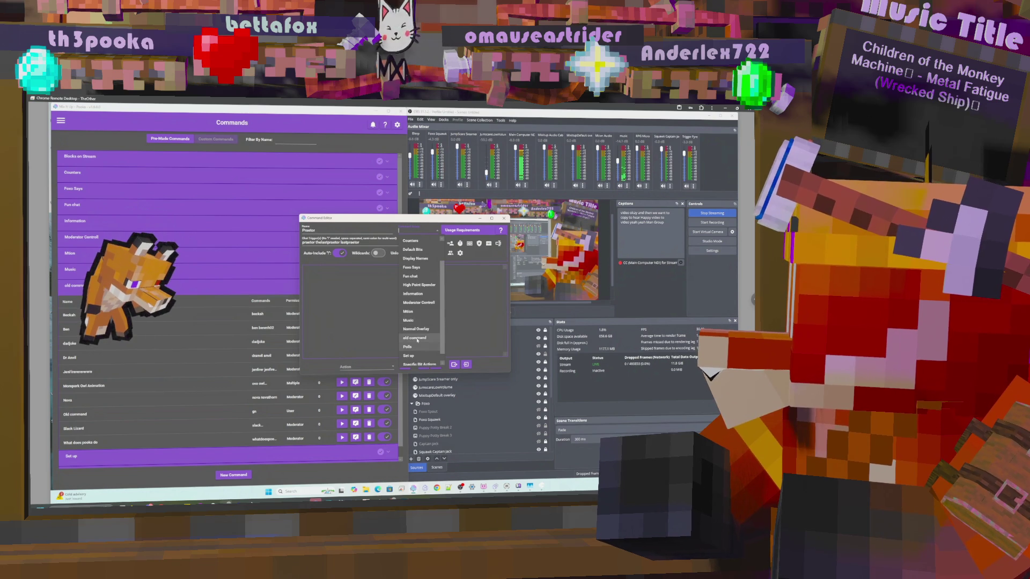
pyautogui.click(414, 337)
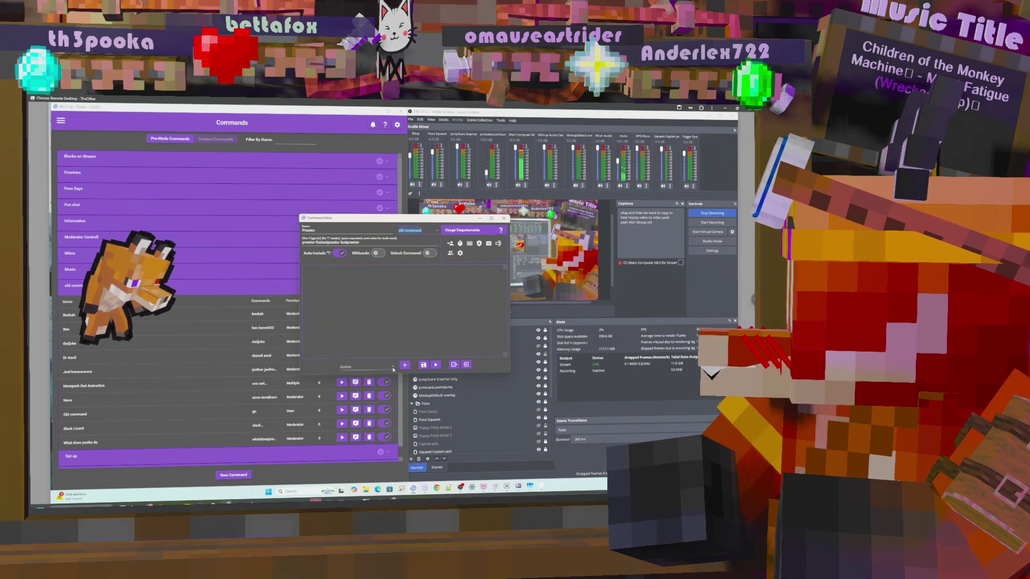
# - Select Overlay (Images & Videos) as the action type
pyautogui.click(366, 367)
pyautogui.scroll(-5, 378, 445)
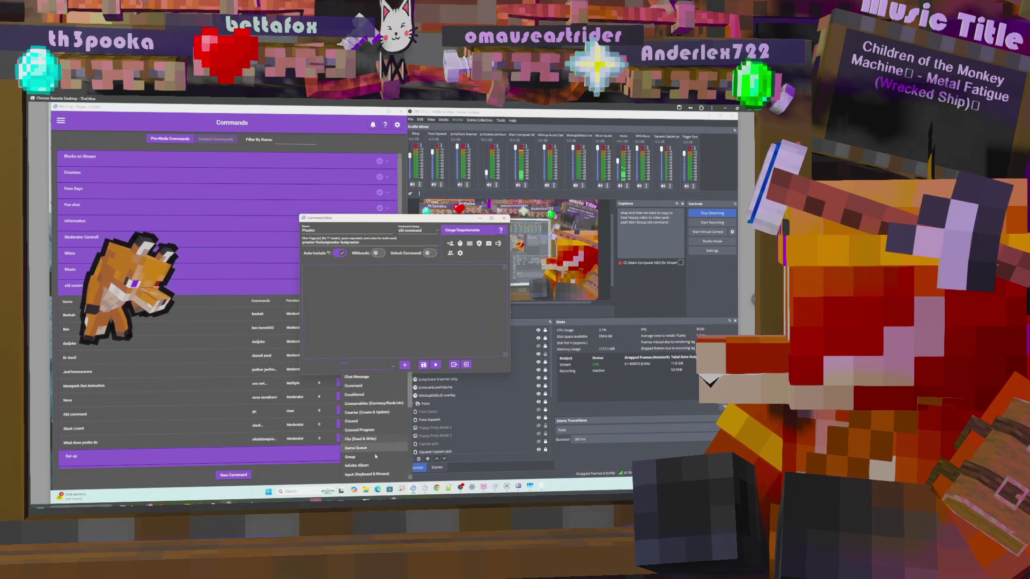
pyautogui.scroll(-5, 375, 456)
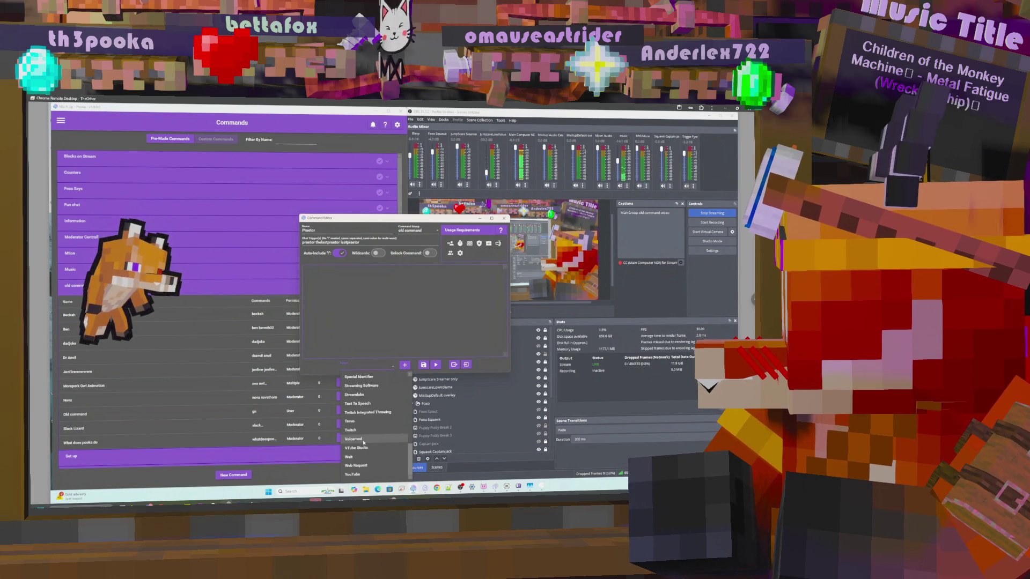
pyautogui.scroll(10, 364, 442)
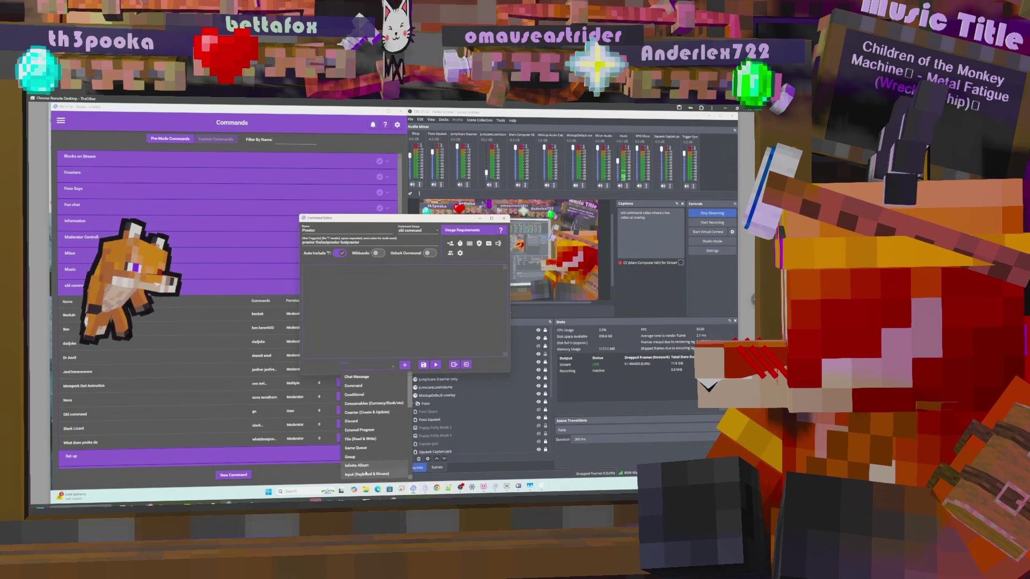
pyautogui.scroll(-1, 368, 468)
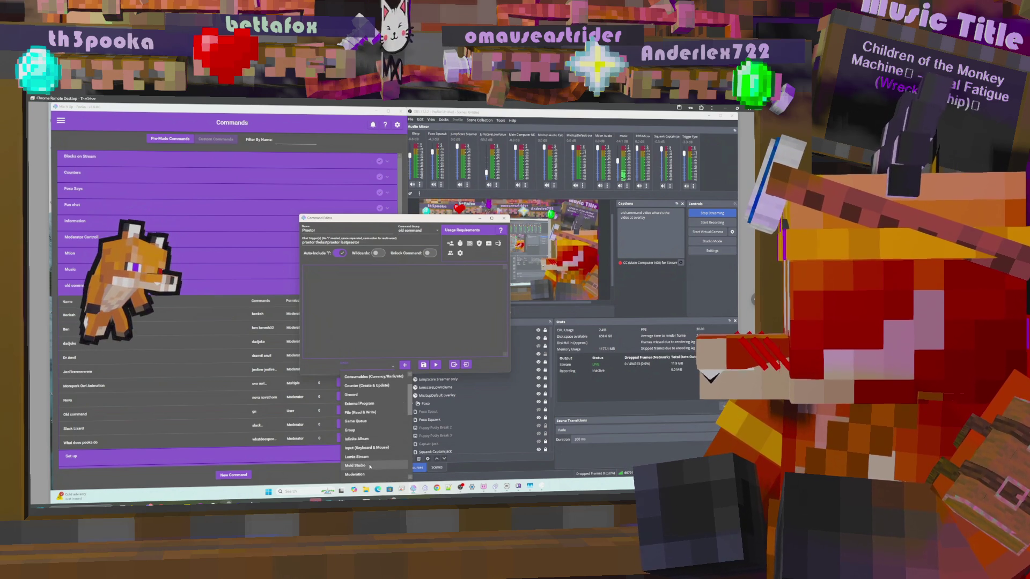
pyautogui.scroll(1, 379, 443)
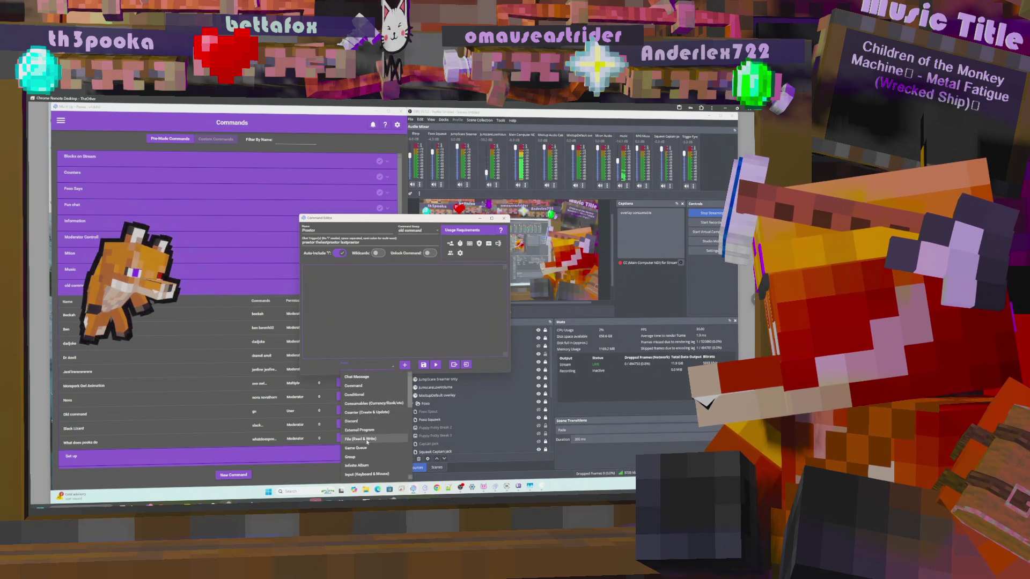
pyautogui.scroll(-1, 367, 454)
pyautogui.scroll(-1, 368, 456)
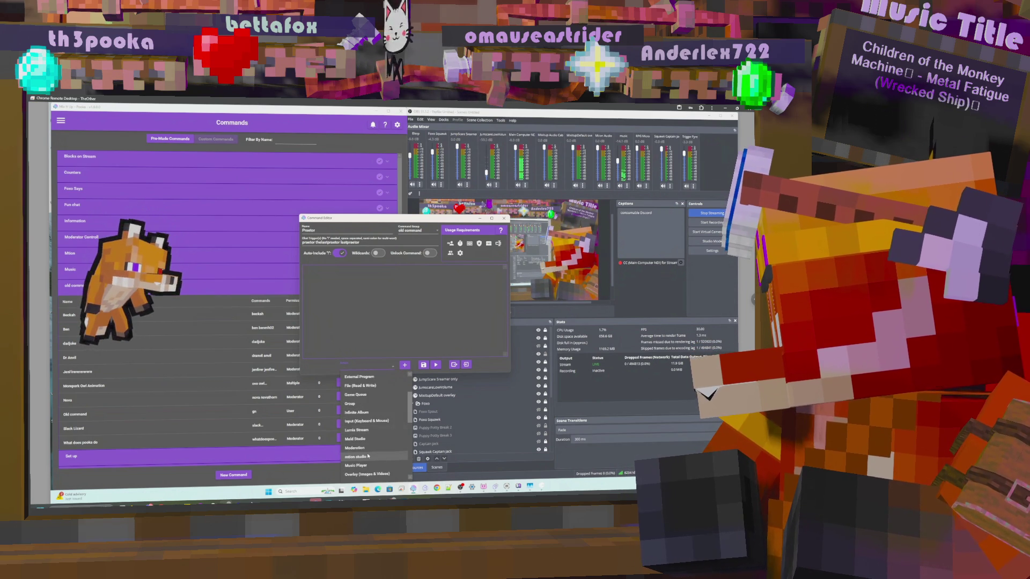
pyautogui.click(367, 474)
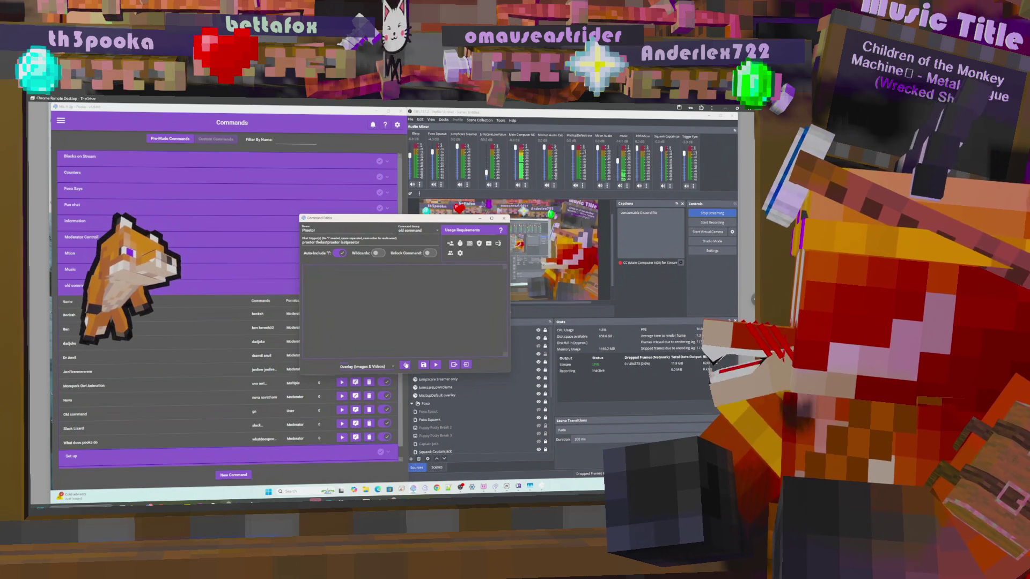
# - Add an Overlay Video action playing C:\Media\Stream resources\Video\0001-0429.webm
pyautogui.click(405, 365)
pyautogui.click(365, 291)
pyautogui.click(365, 316)
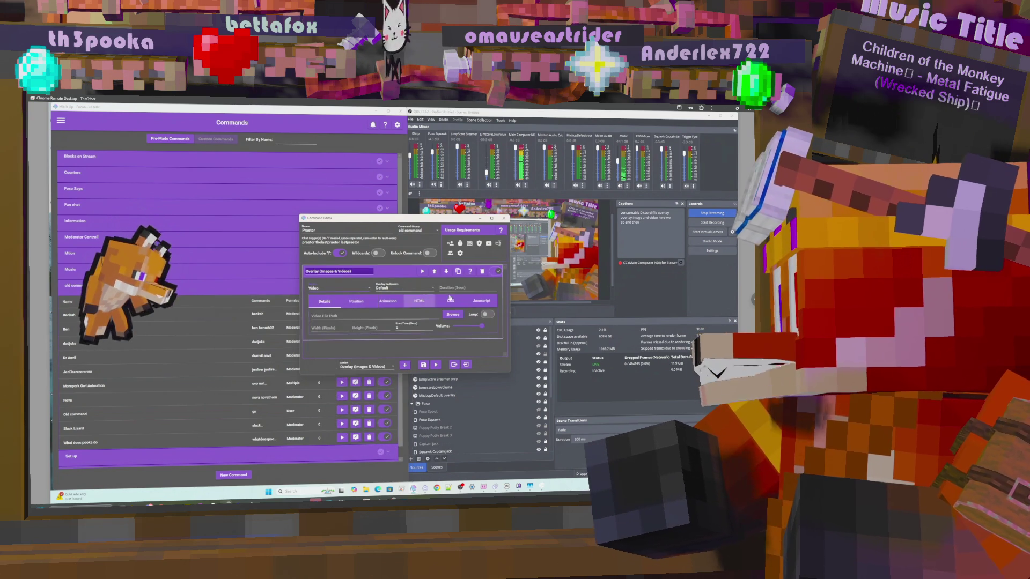
pyautogui.click(453, 314)
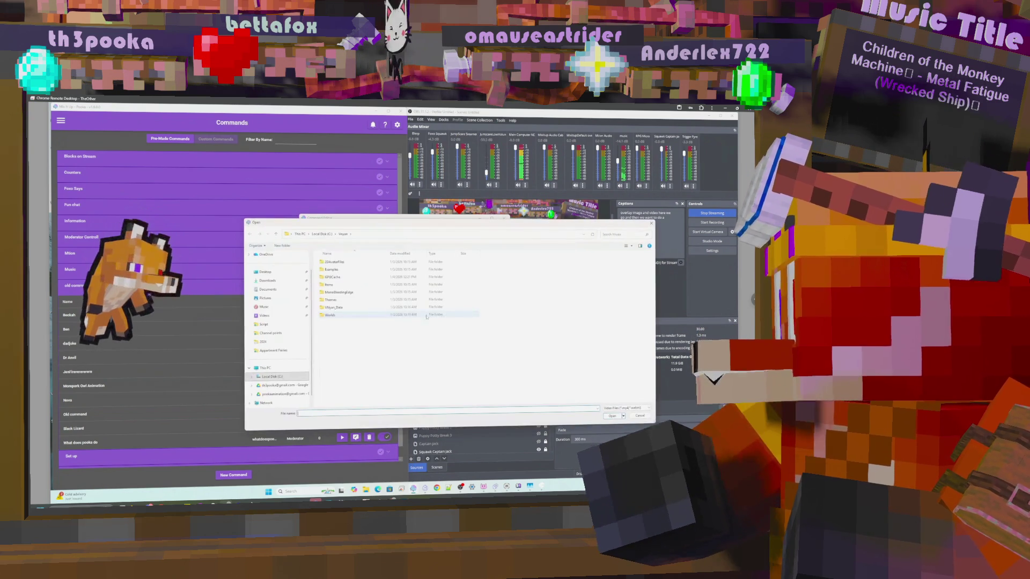
pyautogui.click(322, 234)
pyautogui.doubleClick(328, 285)
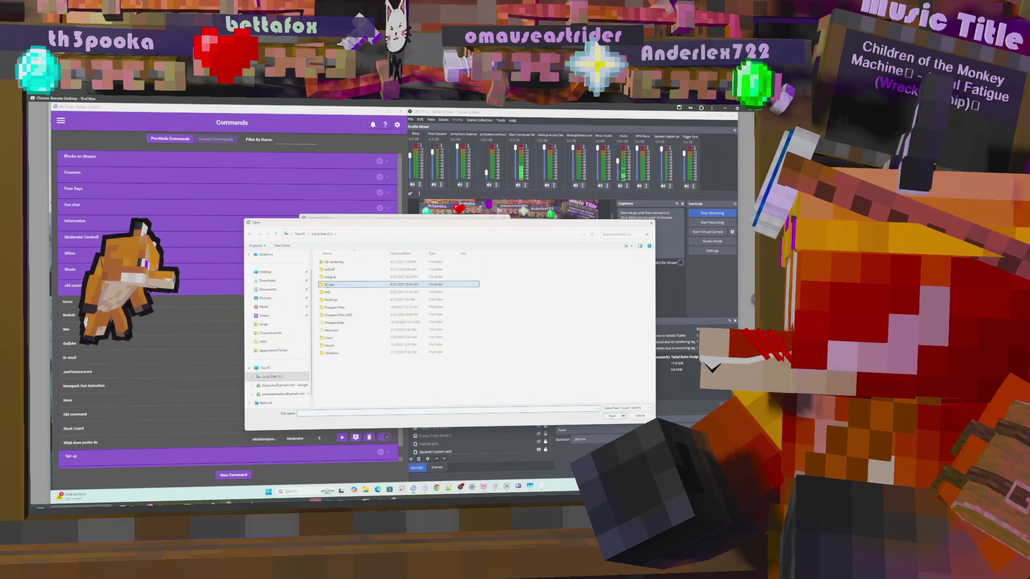
pyautogui.doubleClick(332, 271)
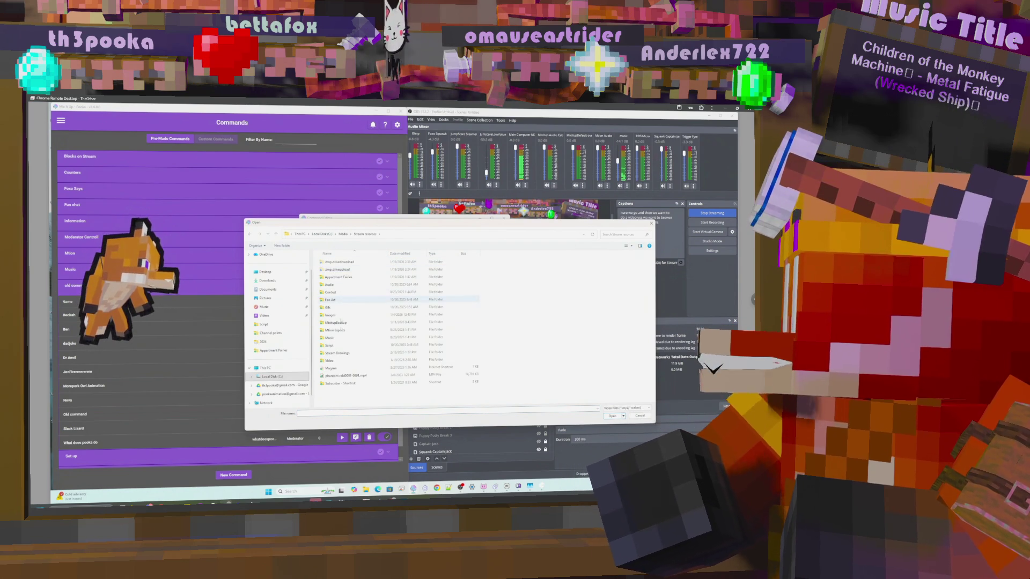
pyautogui.doubleClick(334, 361)
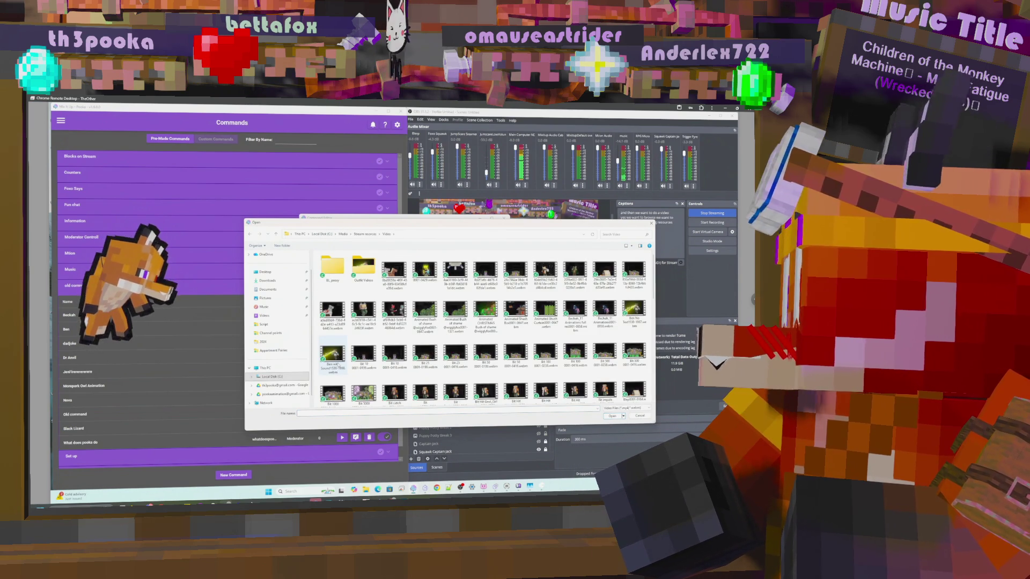
pyautogui.doubleClick(434, 273)
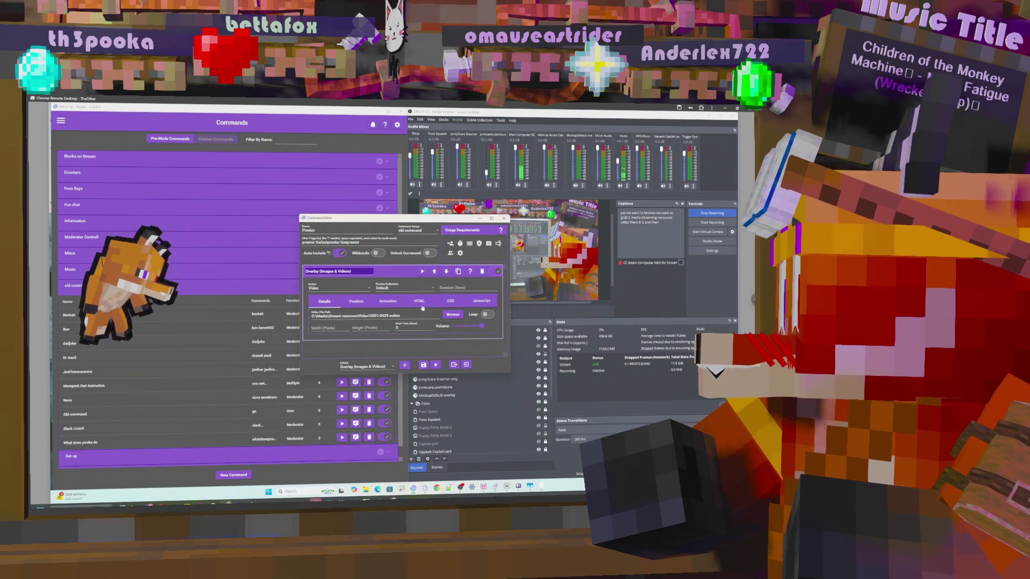
pyautogui.moveTo(435, 220); pyautogui.dragTo(324, 213)
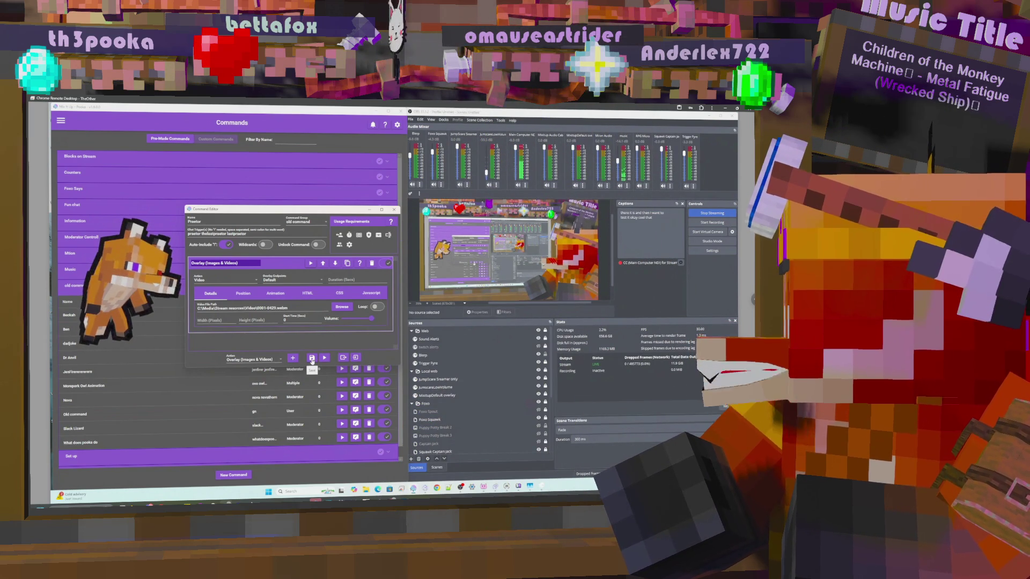
# - Save the Predator command and reopen it from the commands list
pyautogui.click(312, 358)
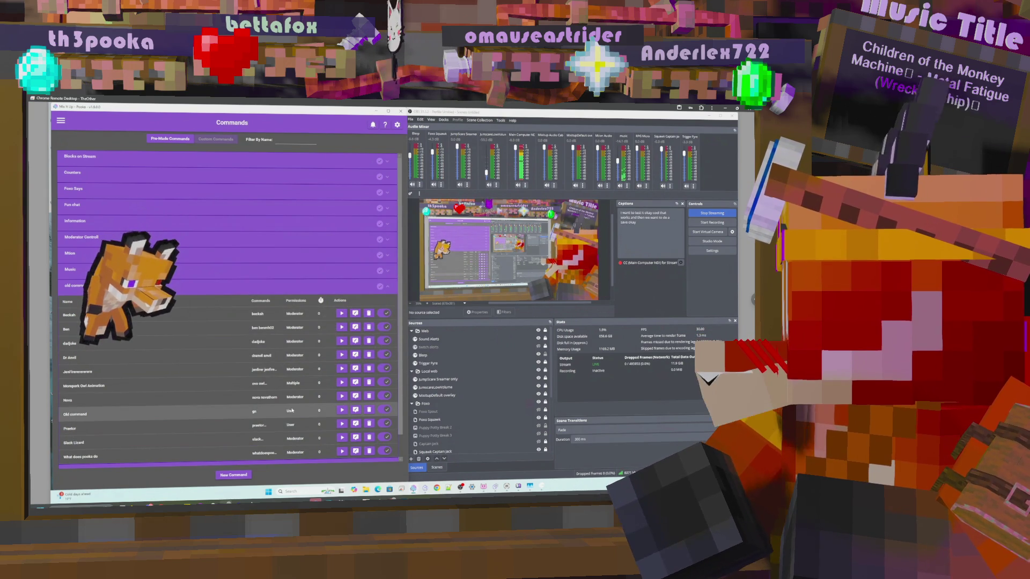
pyautogui.click(355, 424)
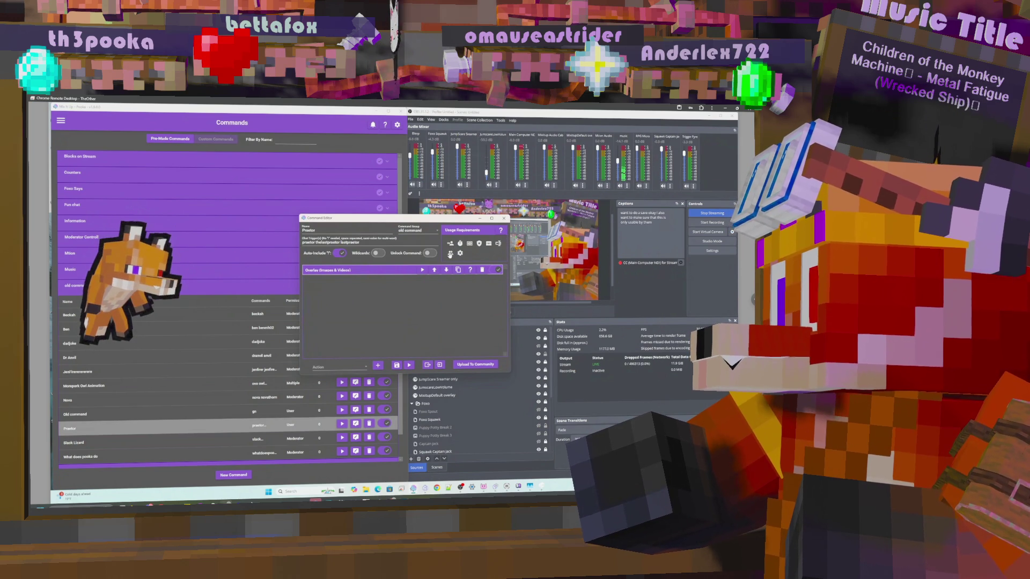
# - Switch the command's Usage Requirements to Advanced mode
pyautogui.click(450, 253)
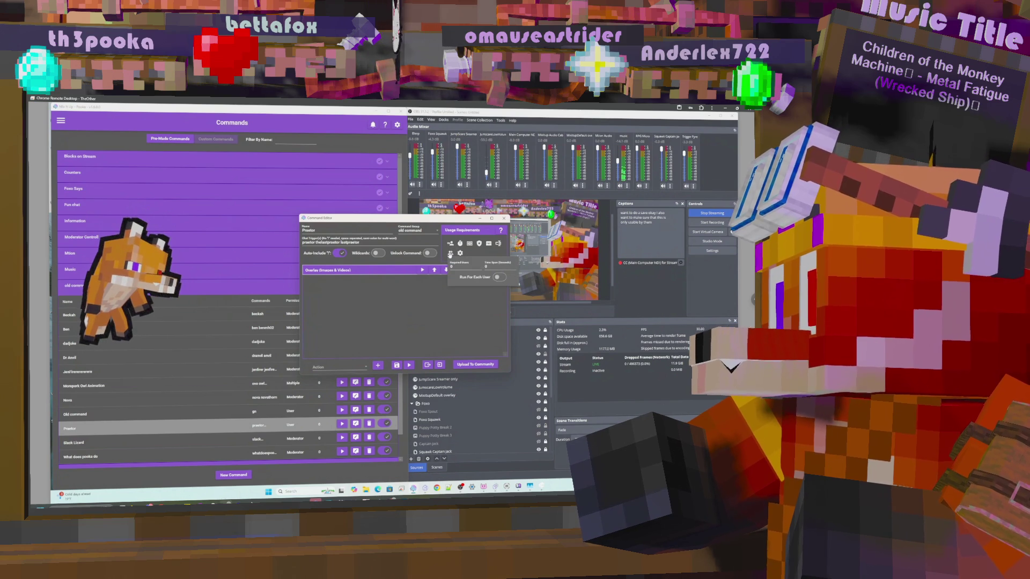
pyautogui.click(450, 253)
pyautogui.click(451, 244)
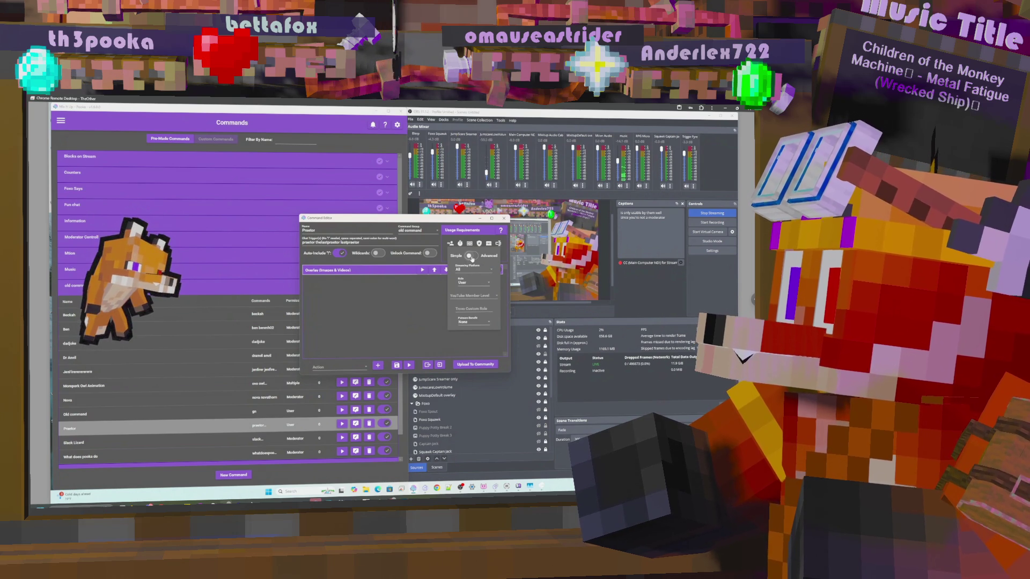
pyautogui.click(470, 256)
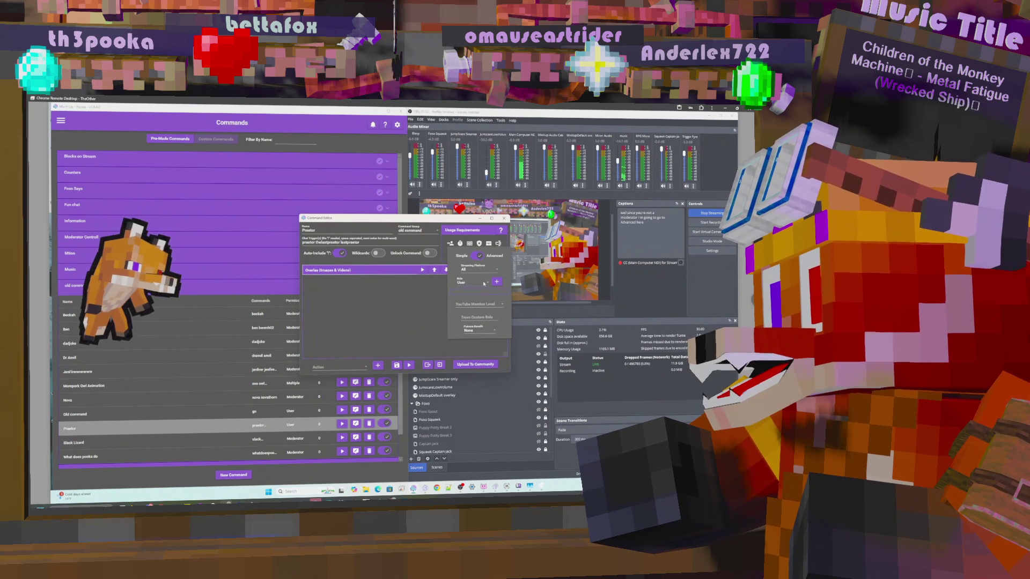
# - Allow the Twitch VIP, Moderator and Streamer roles, then save the command
pyautogui.click(483, 283)
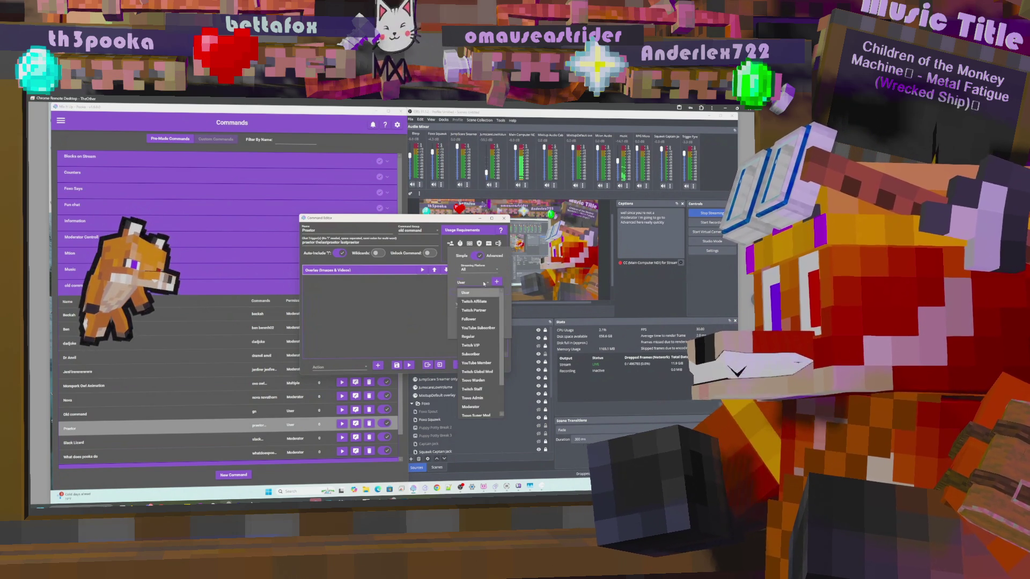
pyautogui.click(478, 347)
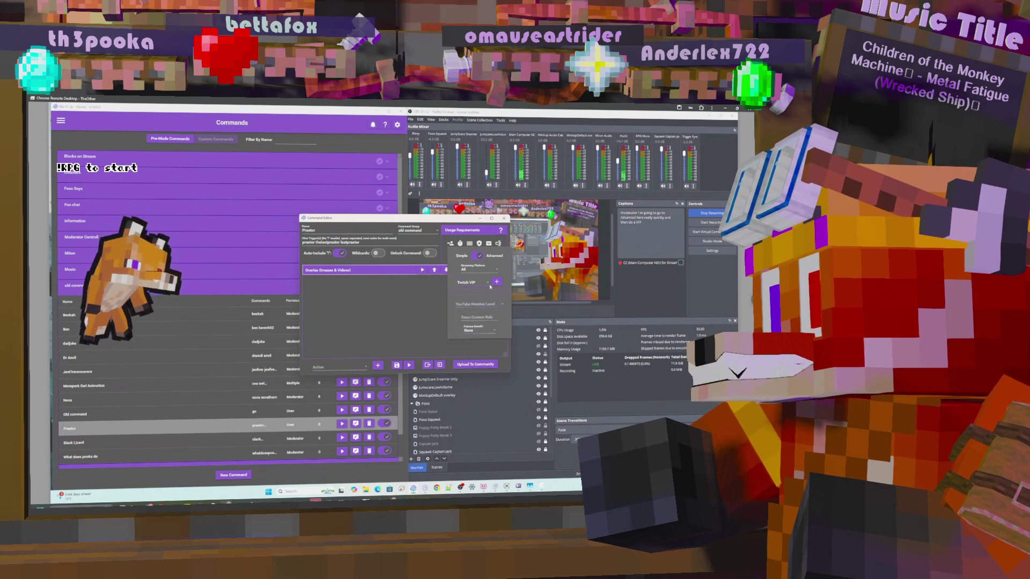
pyautogui.click(484, 283)
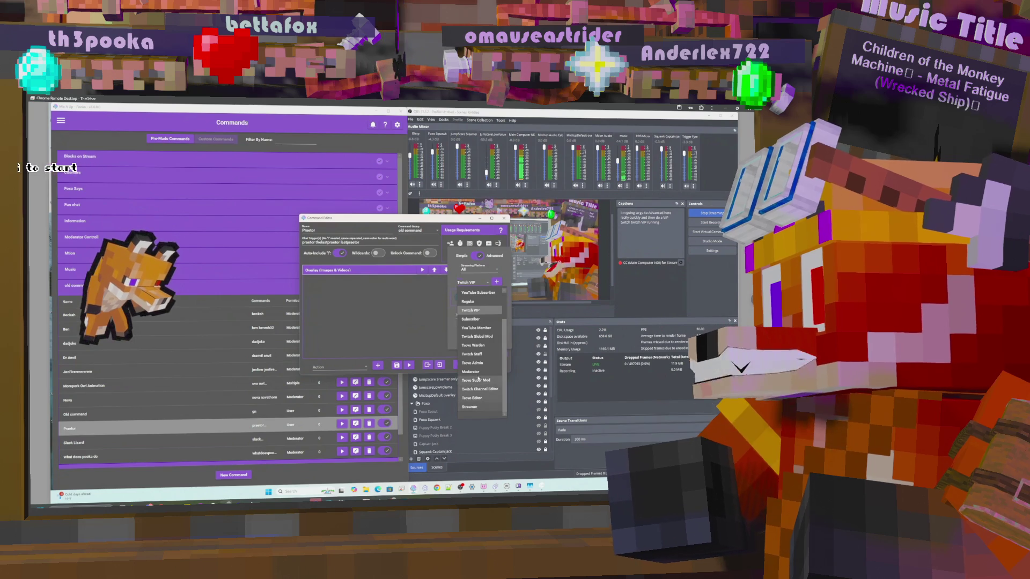
pyautogui.click(471, 372)
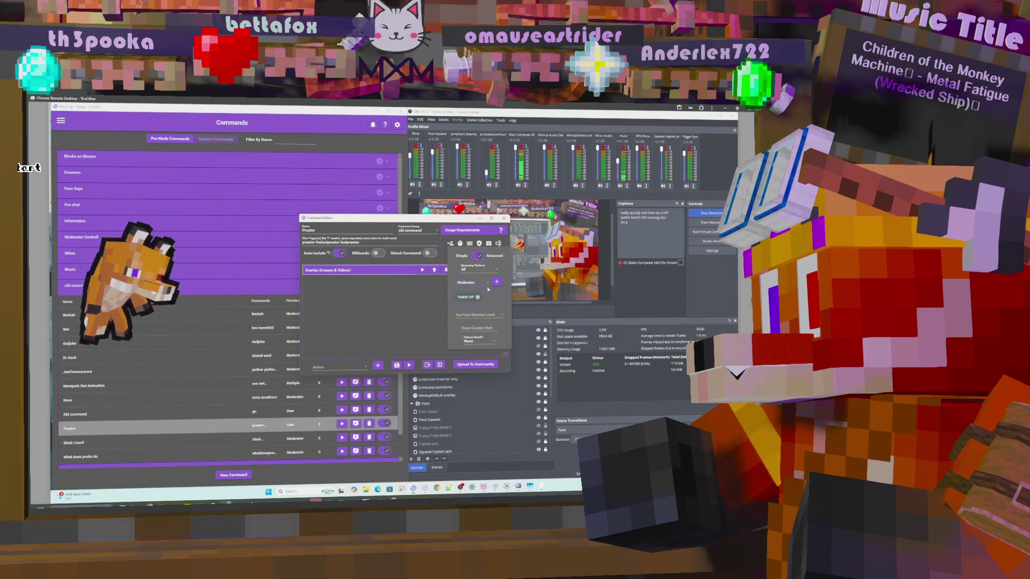
pyautogui.click(480, 283)
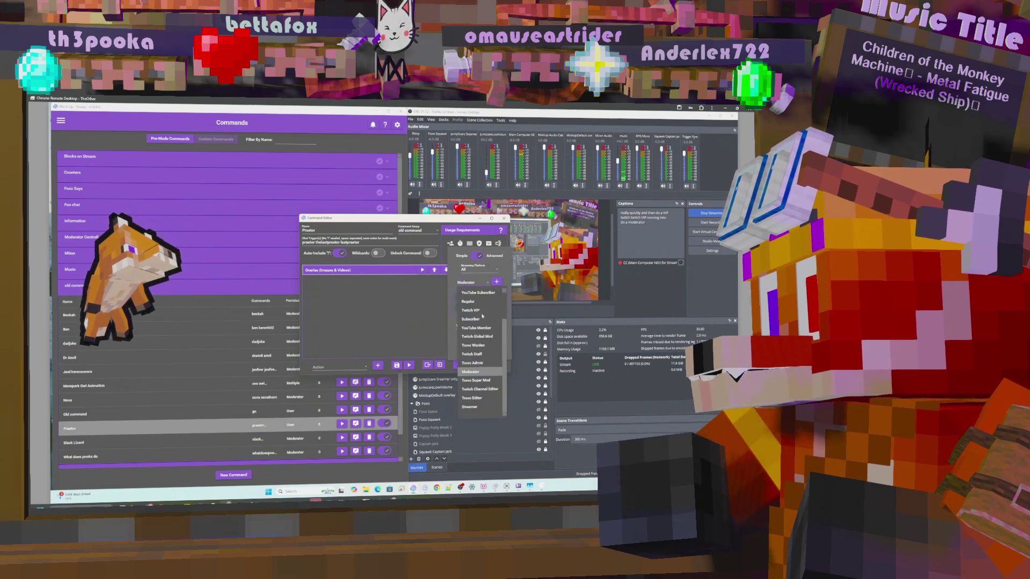
pyautogui.click(470, 407)
pyautogui.click(497, 282)
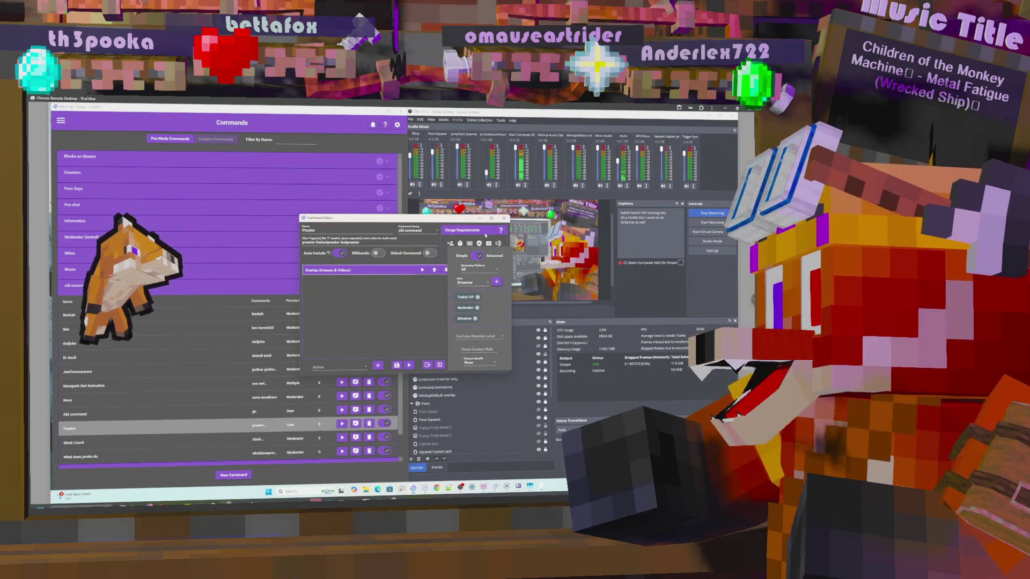
pyautogui.click(376, 294)
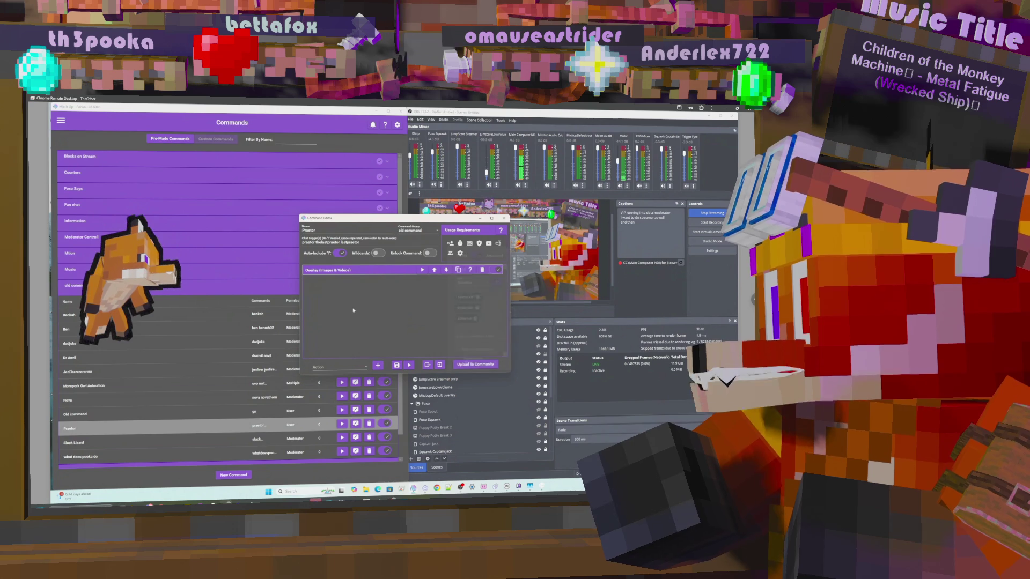
pyautogui.click(397, 366)
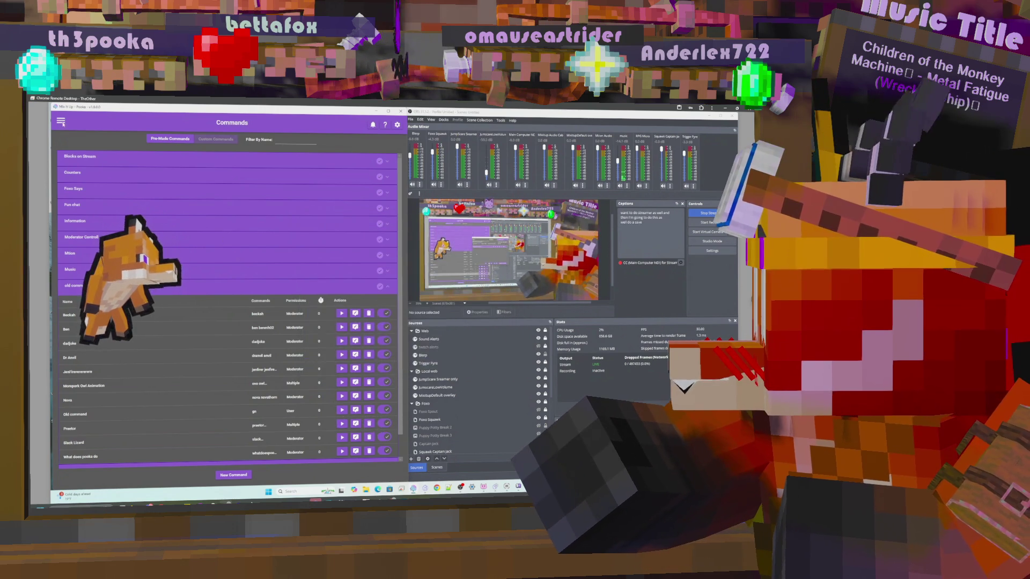
pyautogui.click(62, 122)
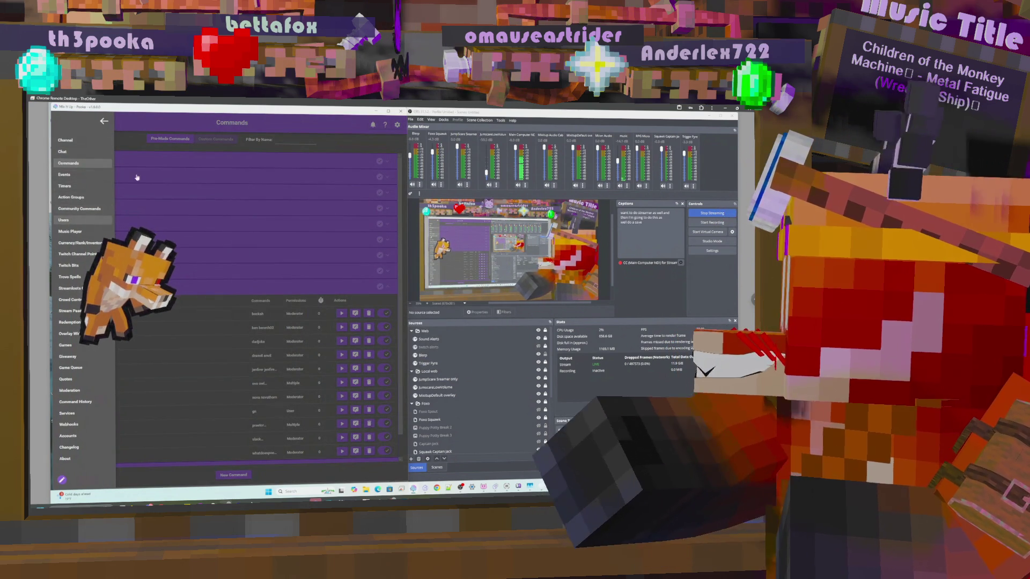
# - Show the Users page filtered to usernames containing 'pre'
pyautogui.click(64, 220)
pyautogui.click(203, 142)
pyautogui.write('pre')
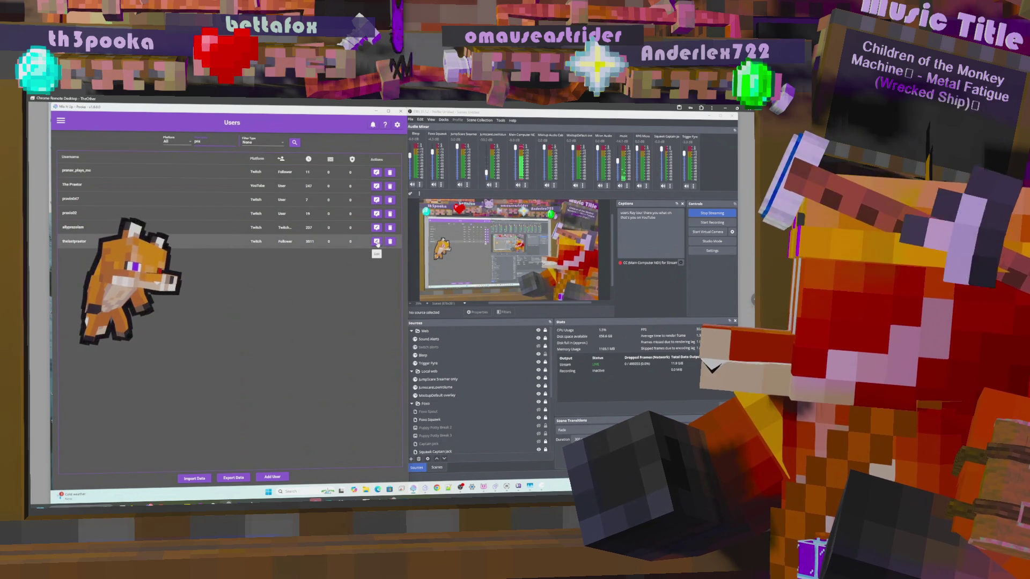
# - On the follower viewer's details, start a user-only command with triggers praetor and thelastpraetor
pyautogui.click(377, 242)
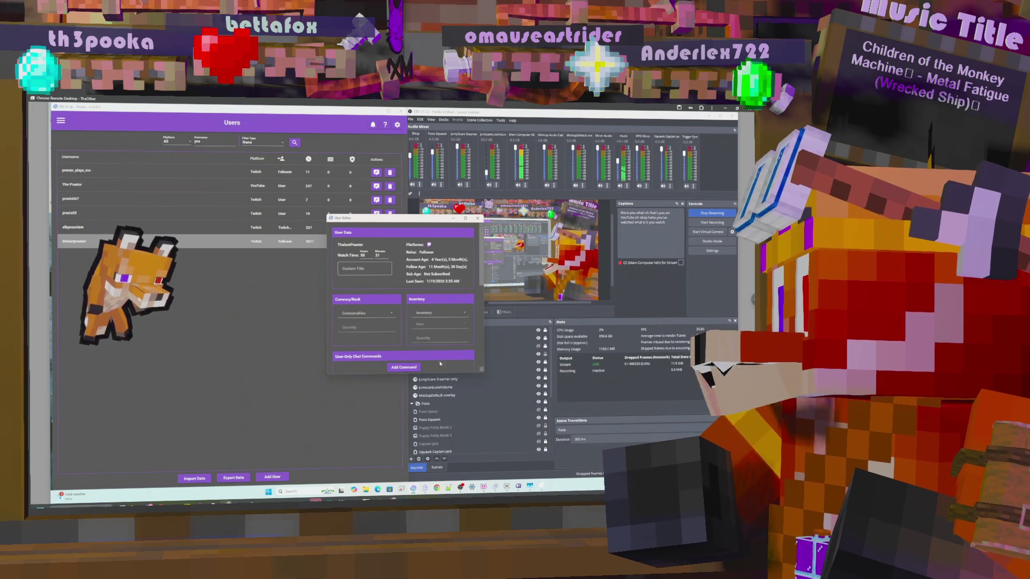
pyautogui.click(404, 368)
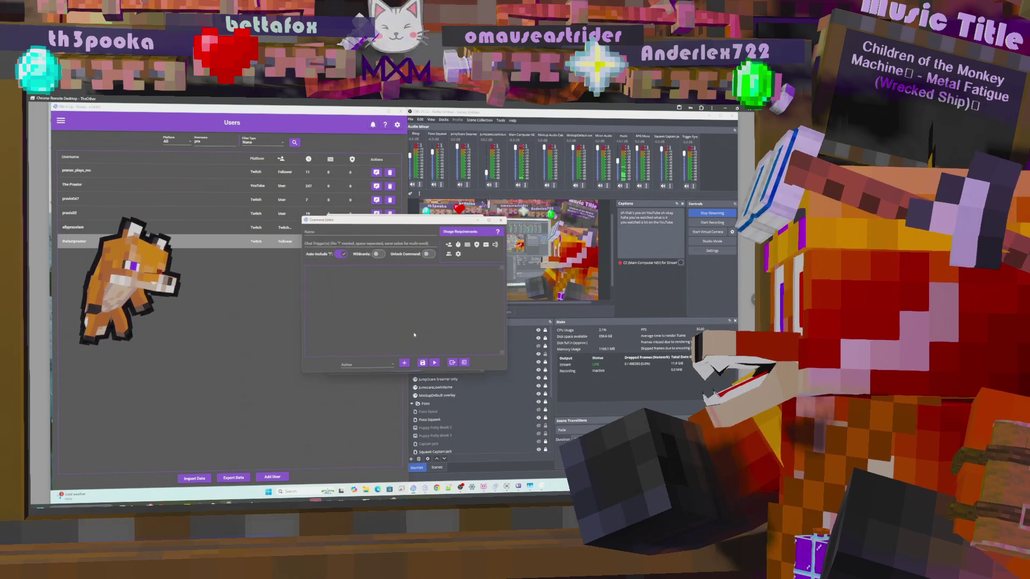
pyautogui.click(340, 243)
pyautogui.write('ra')
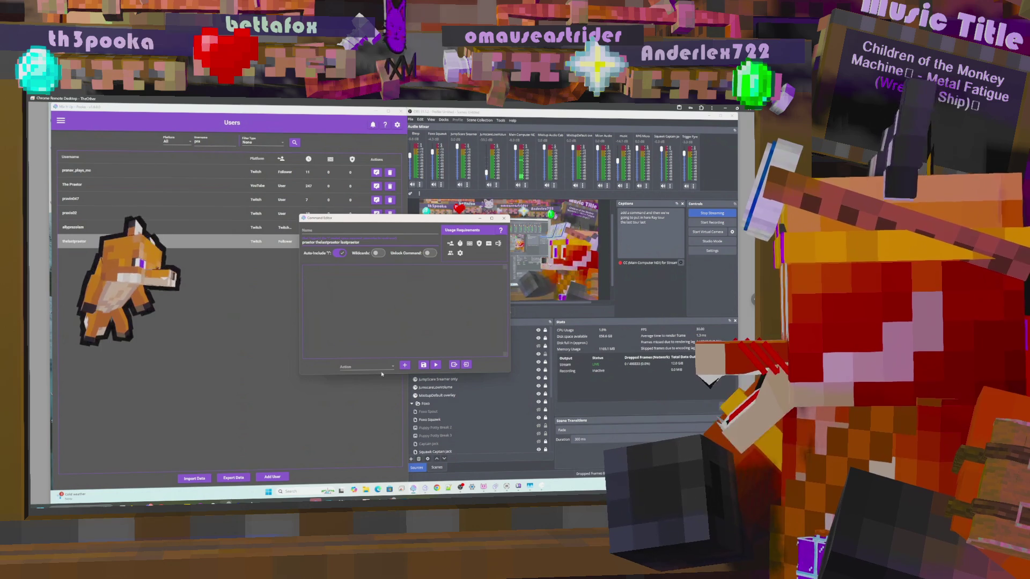
pyautogui.click(386, 367)
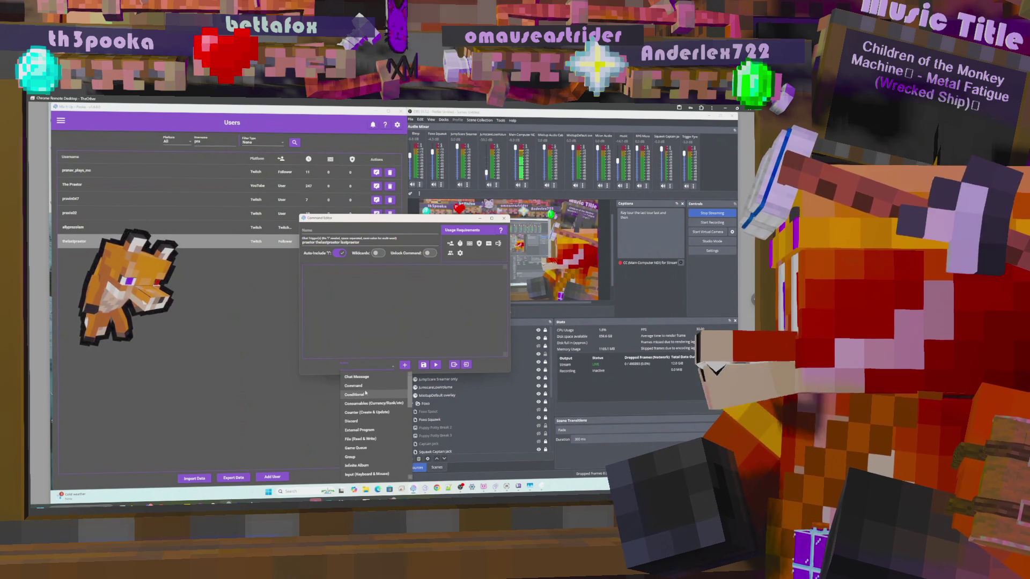
# - Add a Run Command action that runs the Praetor chat command, and save
pyautogui.click(353, 385)
pyautogui.click(405, 366)
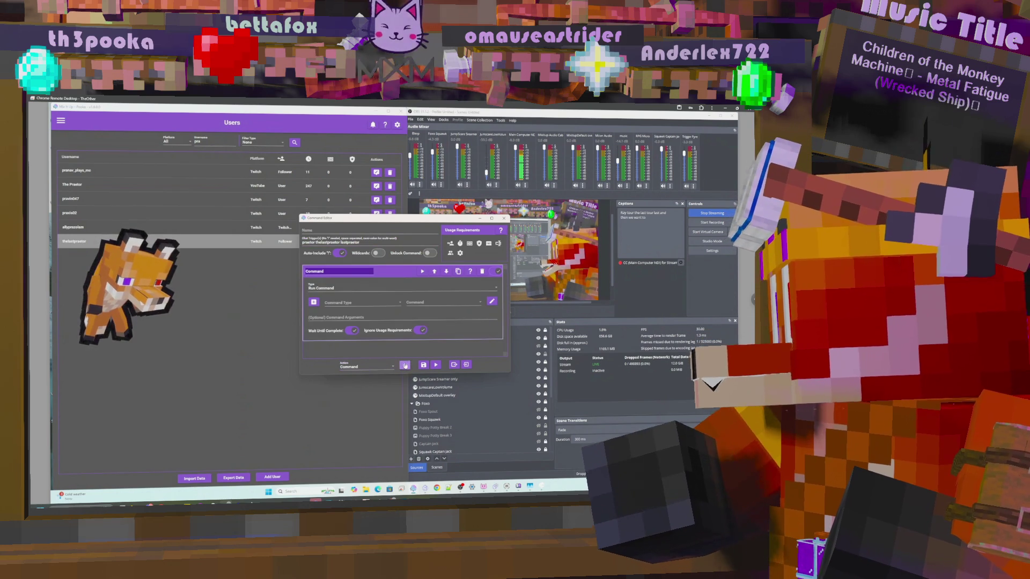
pyautogui.click(371, 302)
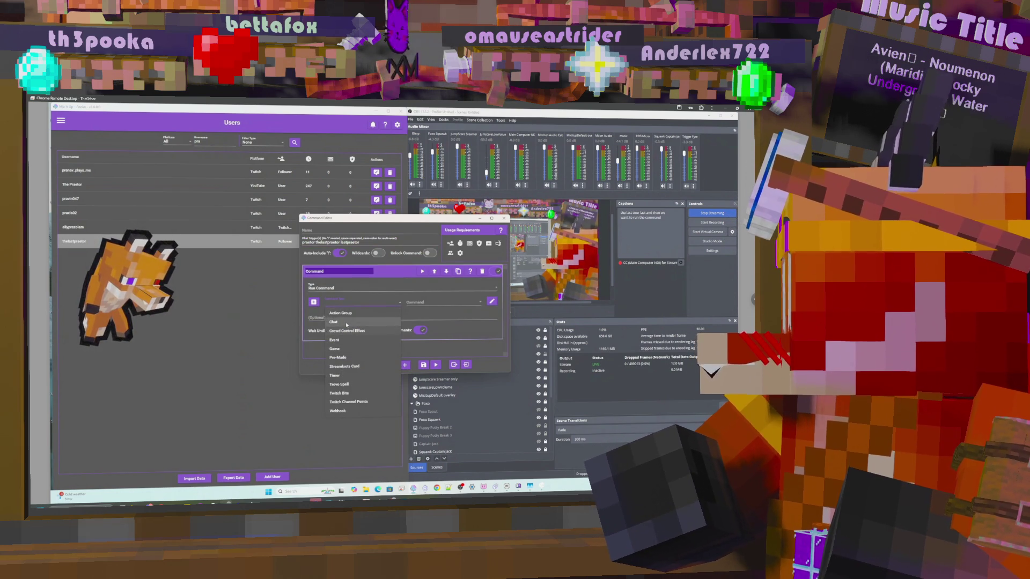
pyautogui.click(347, 323)
pyautogui.click(440, 303)
pyautogui.scroll(-10, 438, 337)
pyautogui.scroll(-3, 436, 349)
pyautogui.scroll(-3, 426, 365)
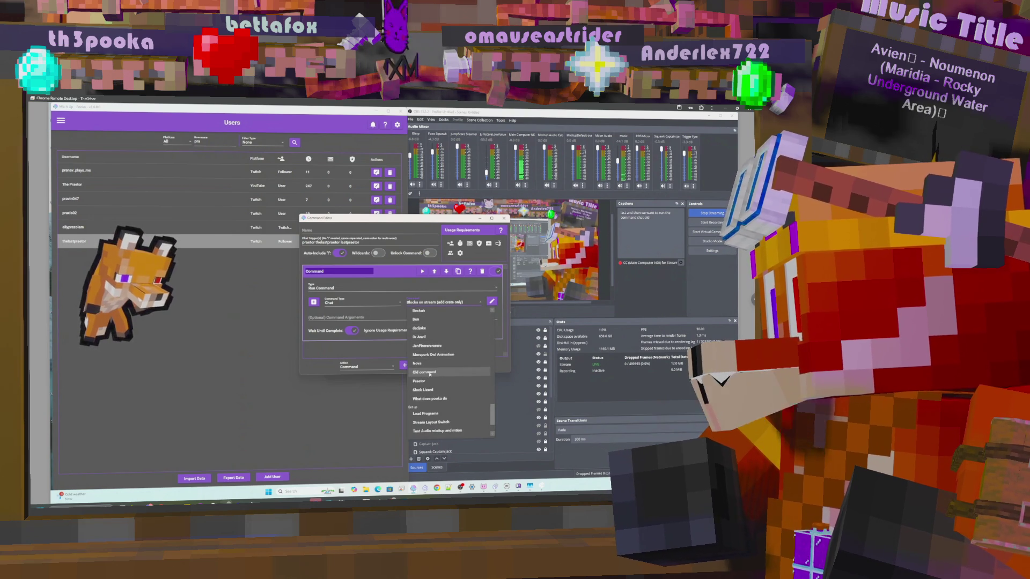
pyautogui.click(430, 329)
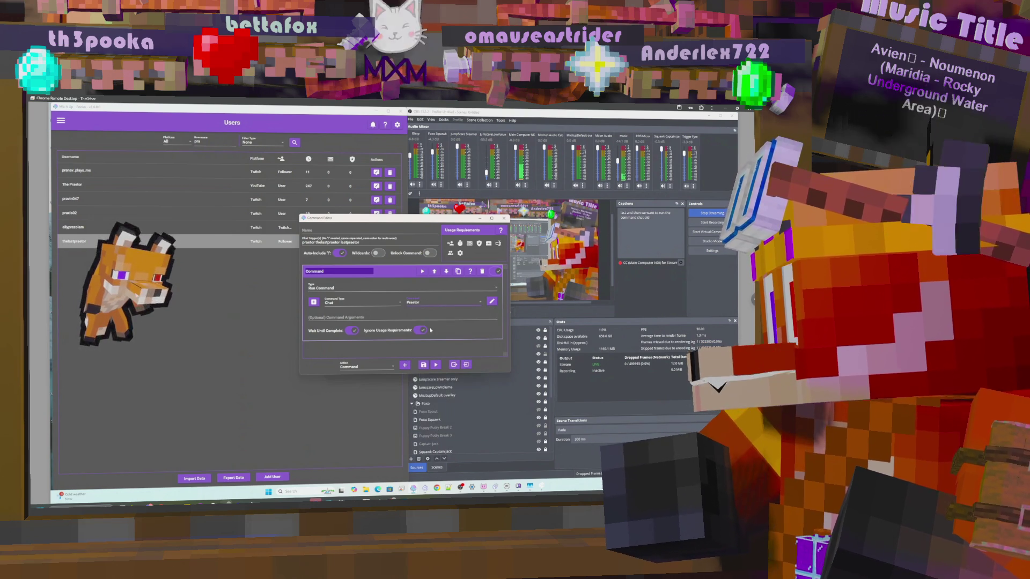
pyautogui.click(424, 365)
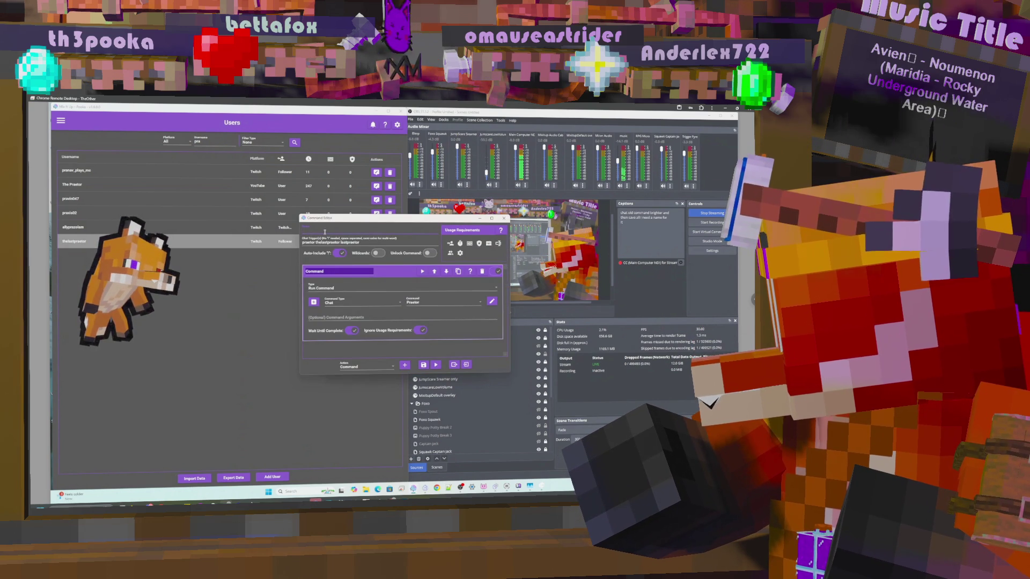
# - Name the command 'Praetor video' and try saving again
pyautogui.click(325, 232)
pyautogui.write('p')
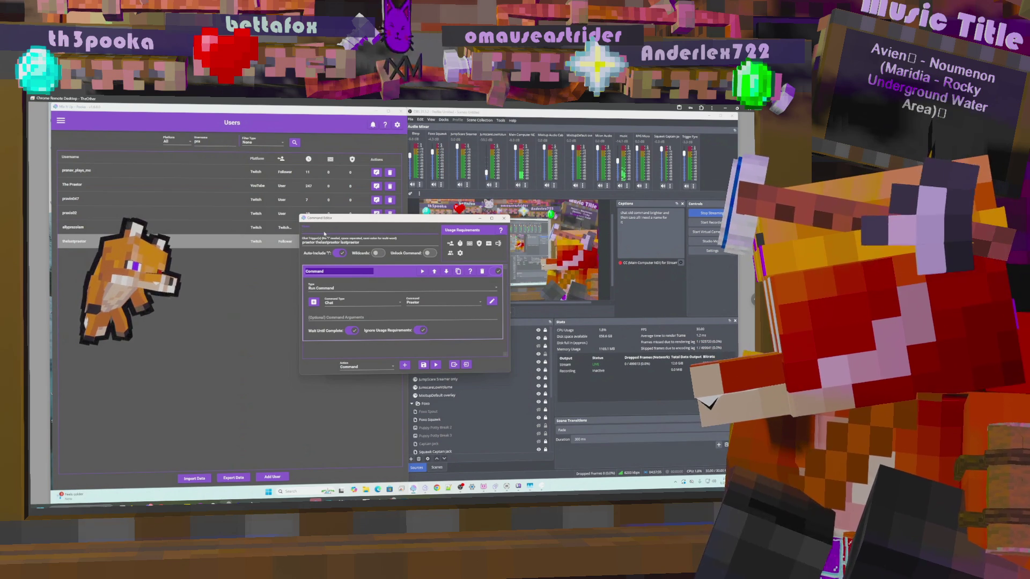
pyautogui.write('tor video')
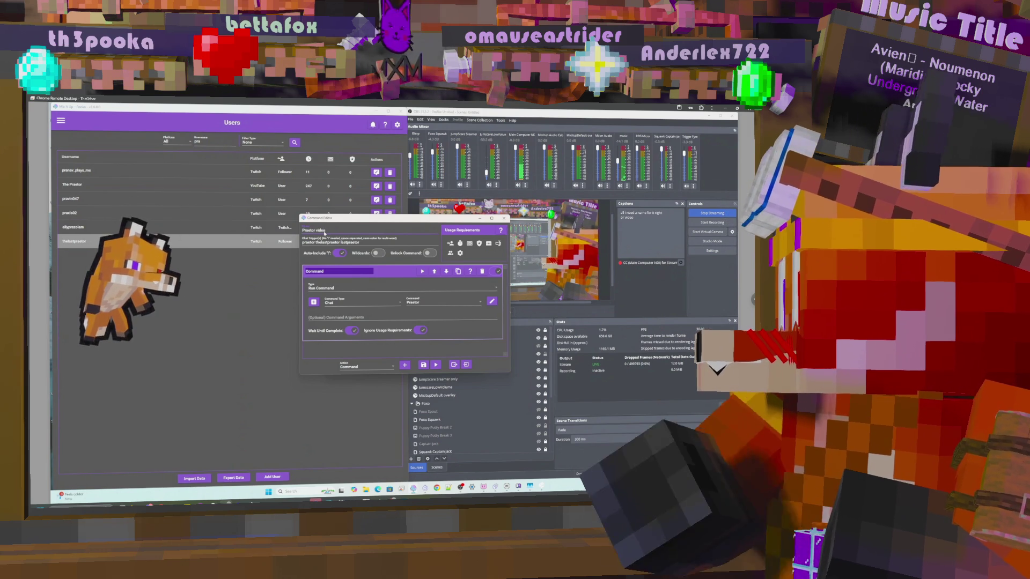
pyautogui.click(424, 366)
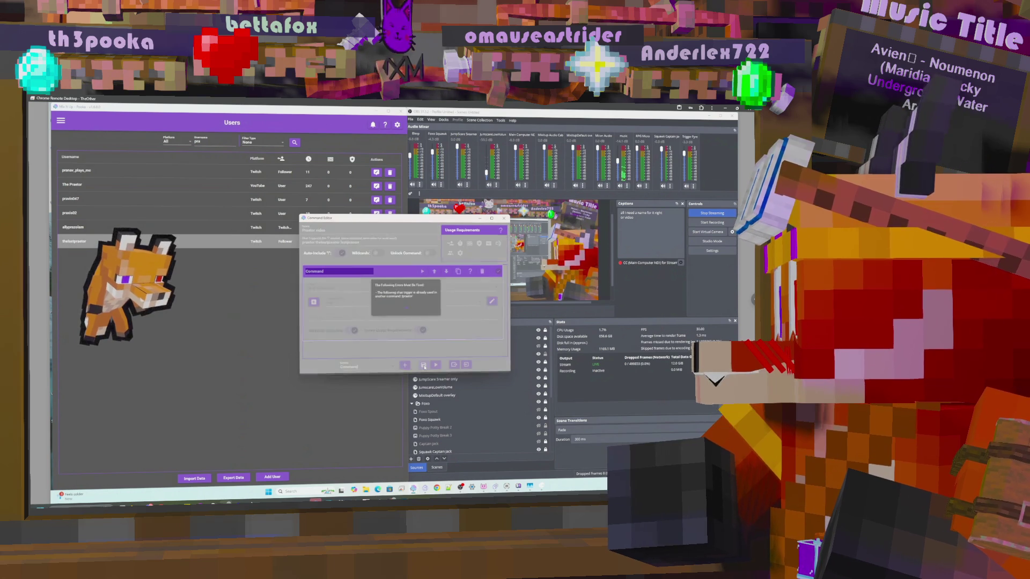
# - Dismiss the save errors, check usage requirements and retry saving, which fails again
pyautogui.click(405, 311)
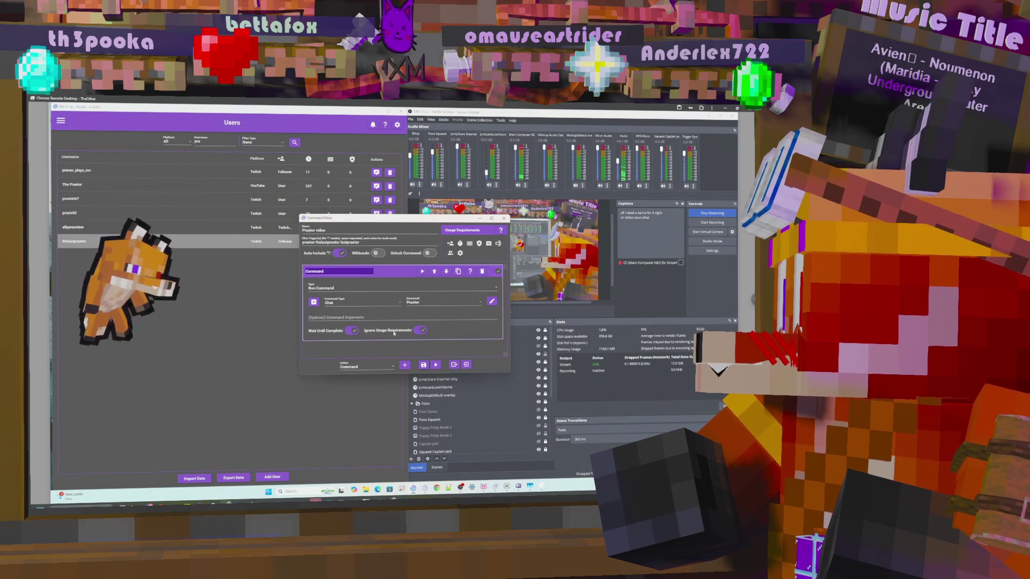
pyautogui.click(416, 379)
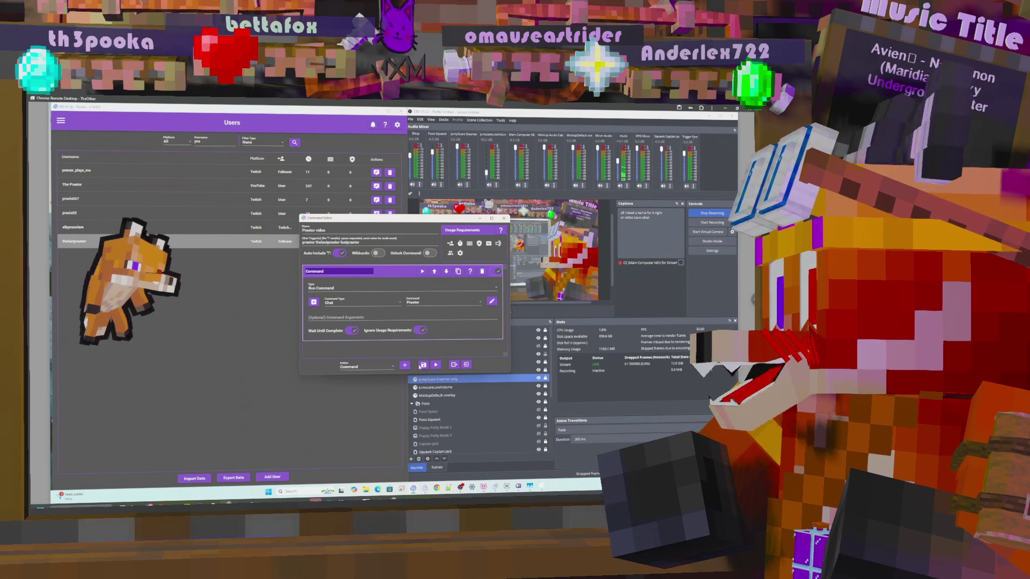
pyautogui.click(428, 352)
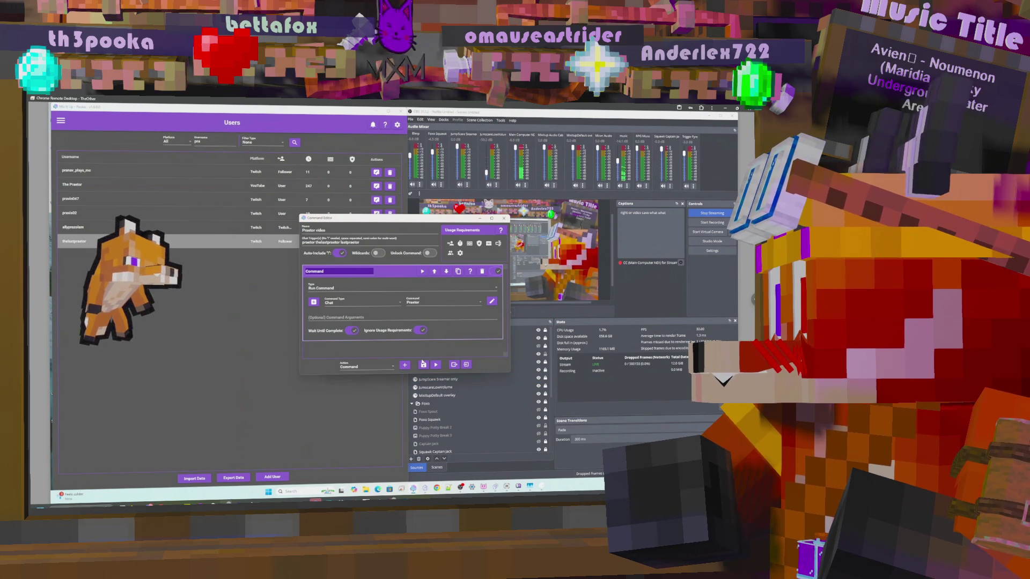
pyautogui.click(451, 244)
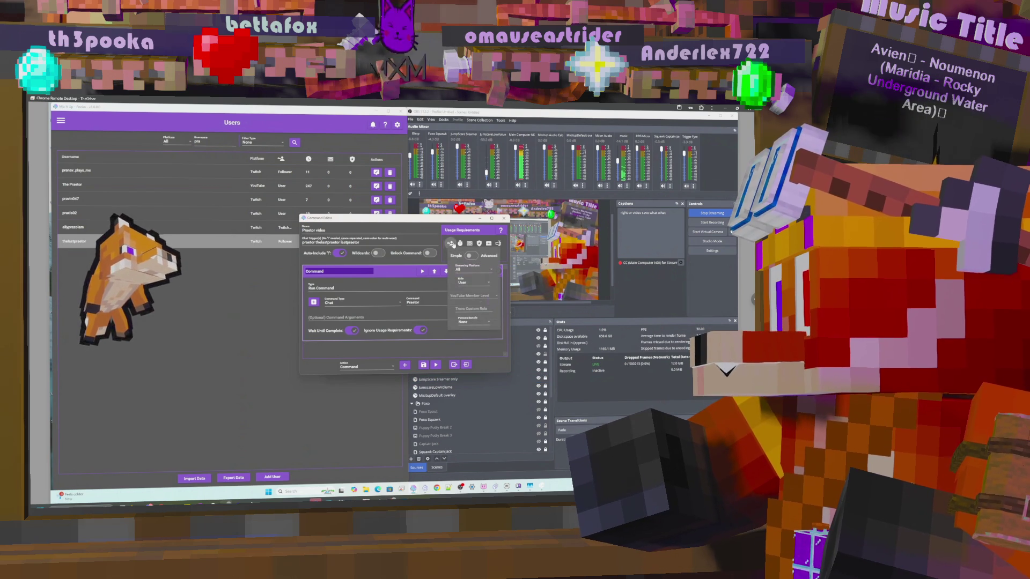
pyautogui.click(424, 365)
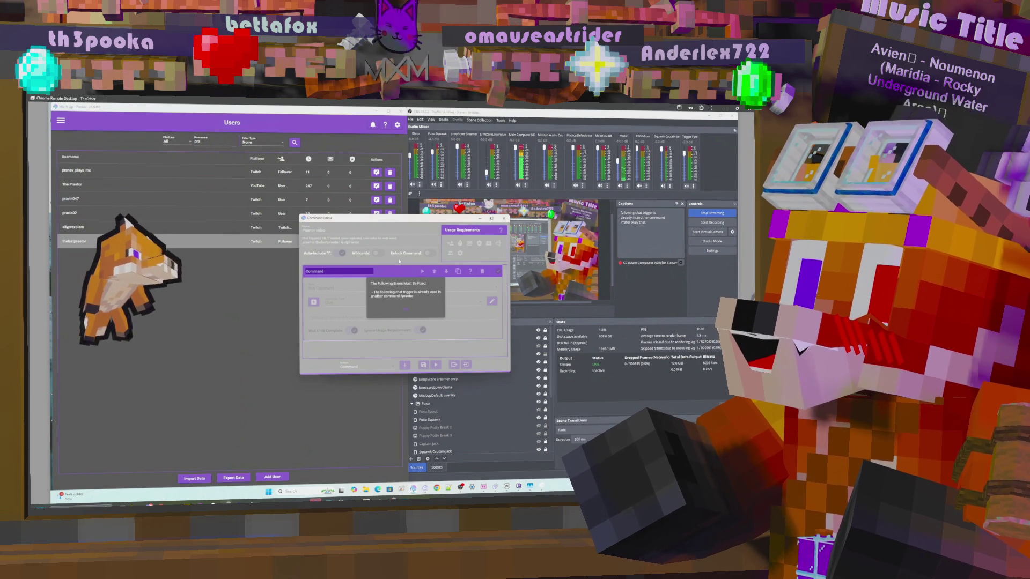
pyautogui.click(407, 310)
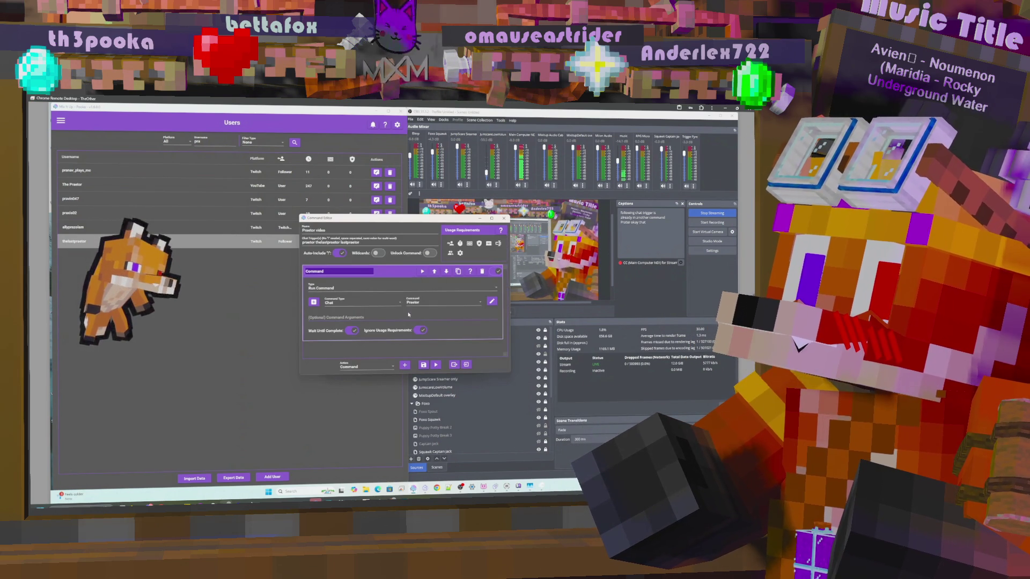
# - Close the Command Editor without saving and close the viewer's details
pyautogui.click(503, 219)
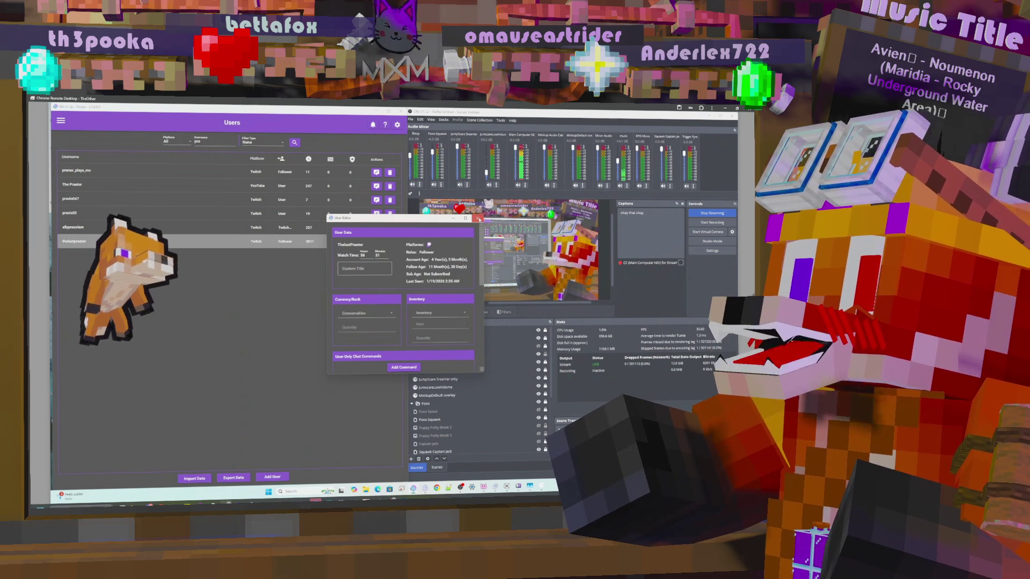
pyautogui.click(479, 219)
pyautogui.click(58, 121)
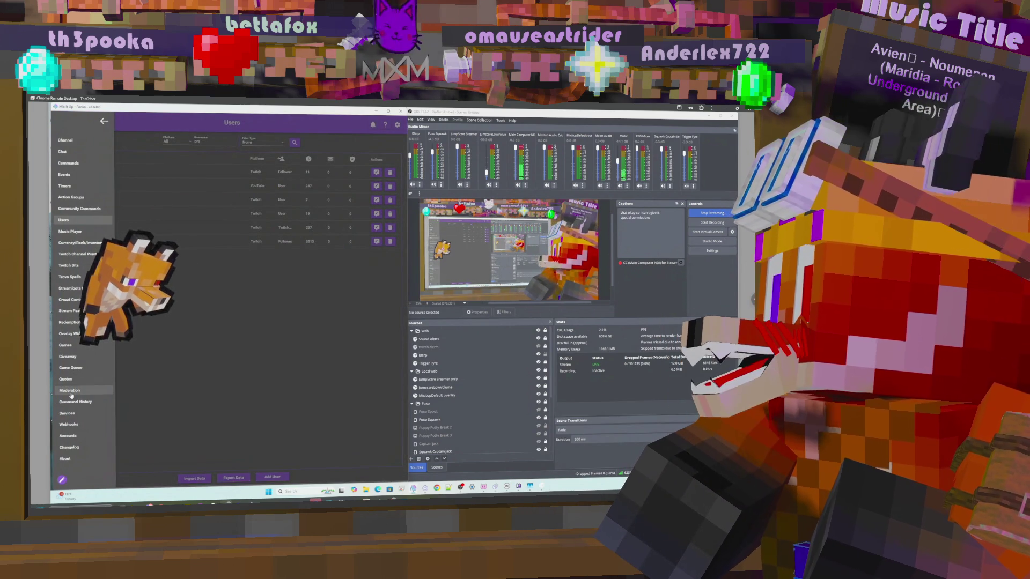
# - Open the Praetor command's usage requirements from the Commands page
pyautogui.click(79, 162)
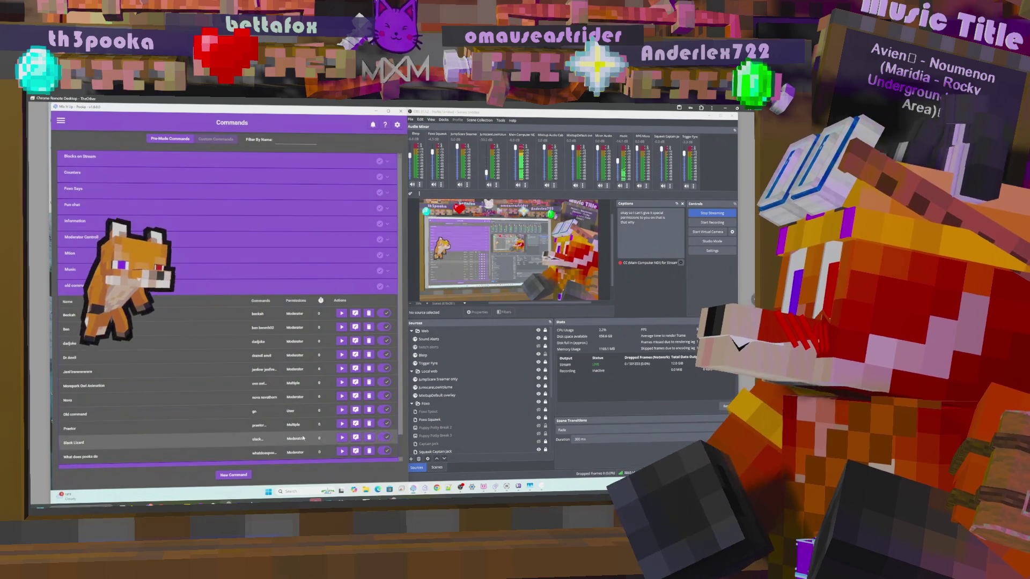
pyautogui.click(359, 424)
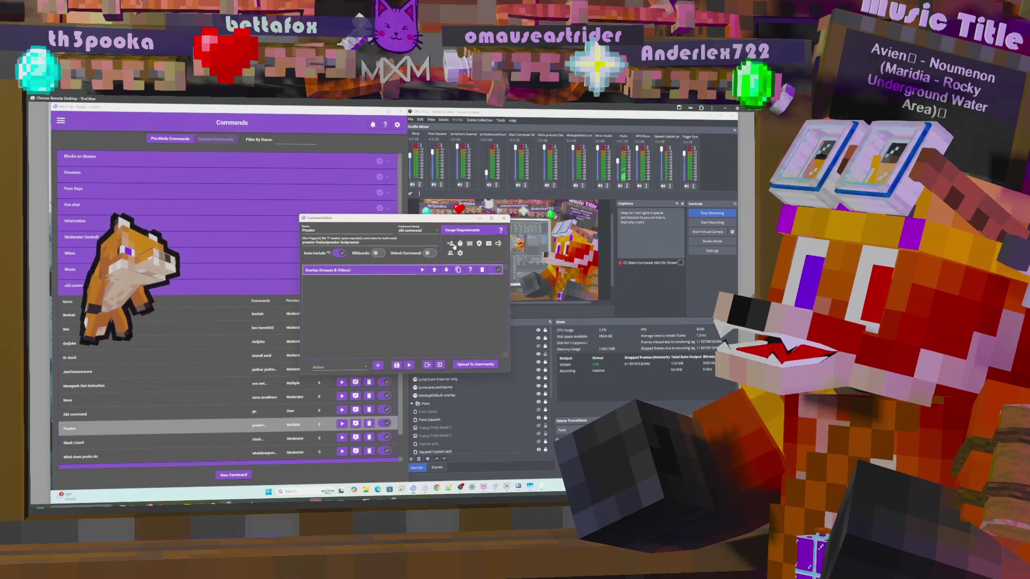
pyautogui.click(451, 245)
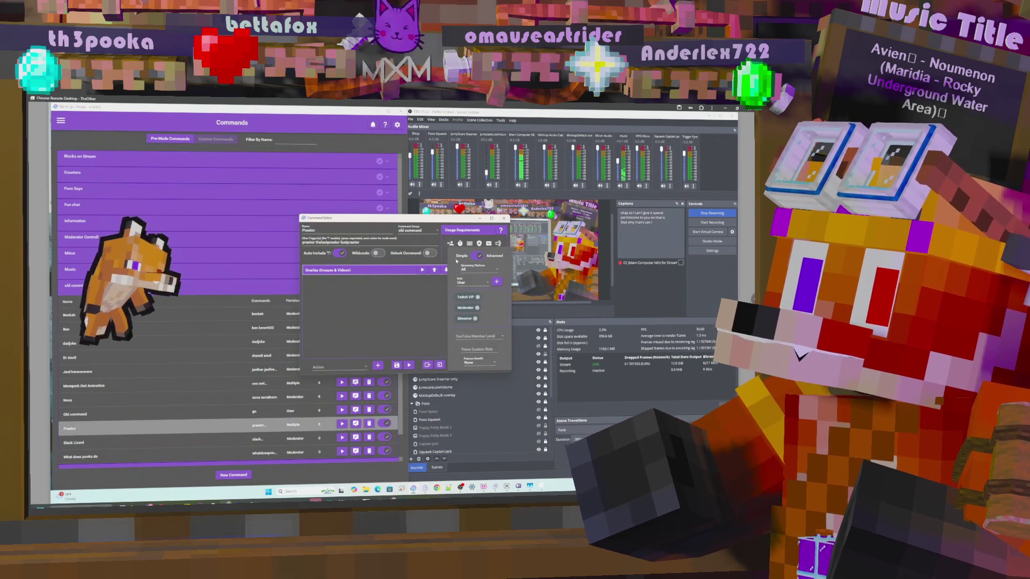
# - Choose the user role required to run Praetor and close the Command Editor
pyautogui.click(478, 283)
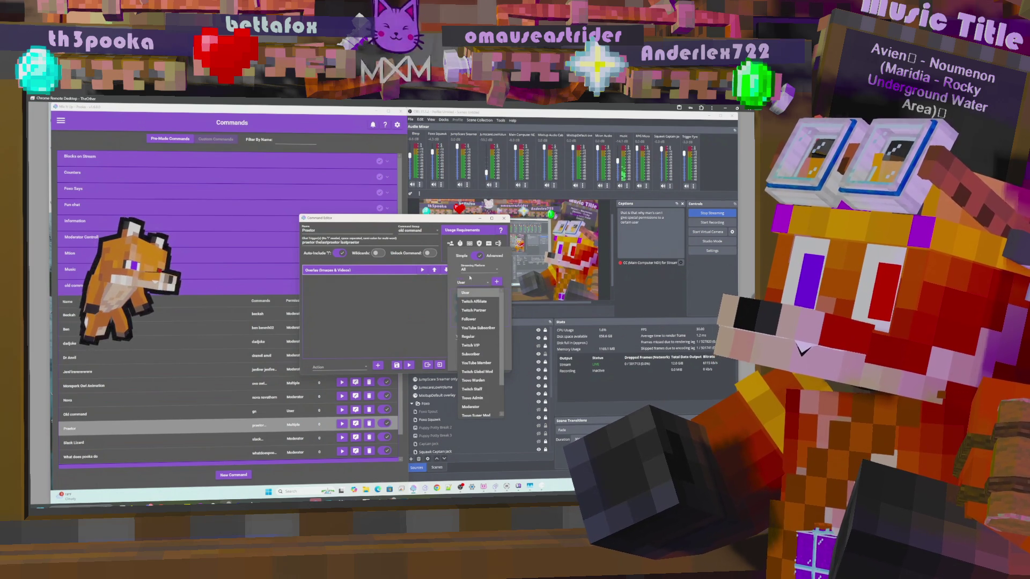
pyautogui.click(454, 278)
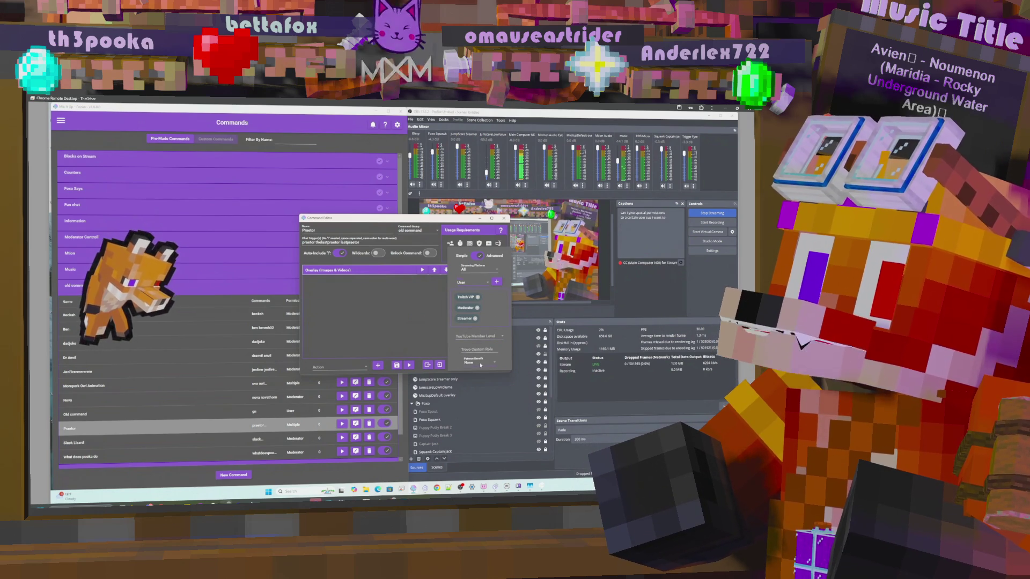
pyautogui.click(477, 283)
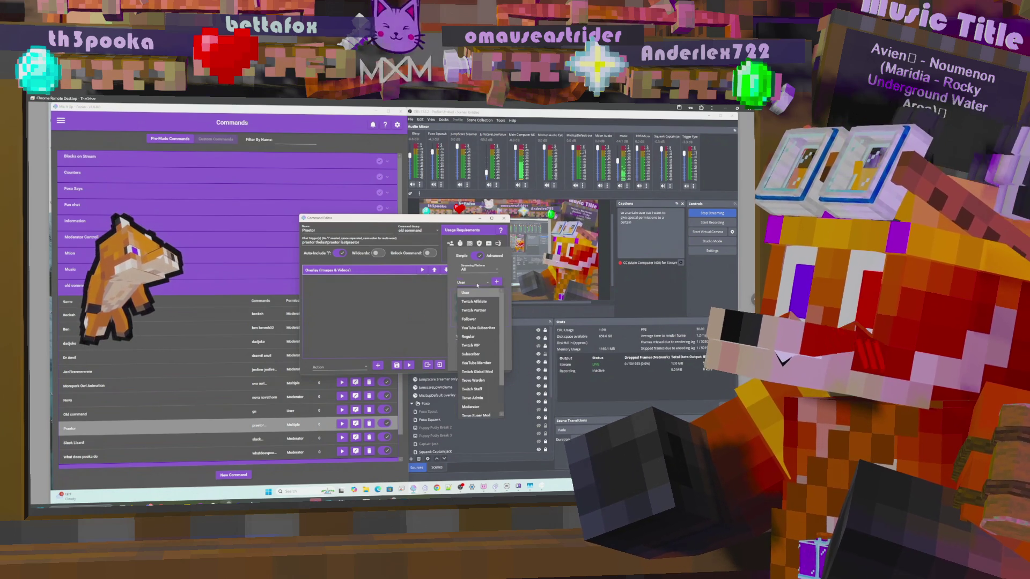
pyautogui.scroll(-2, 503, 373)
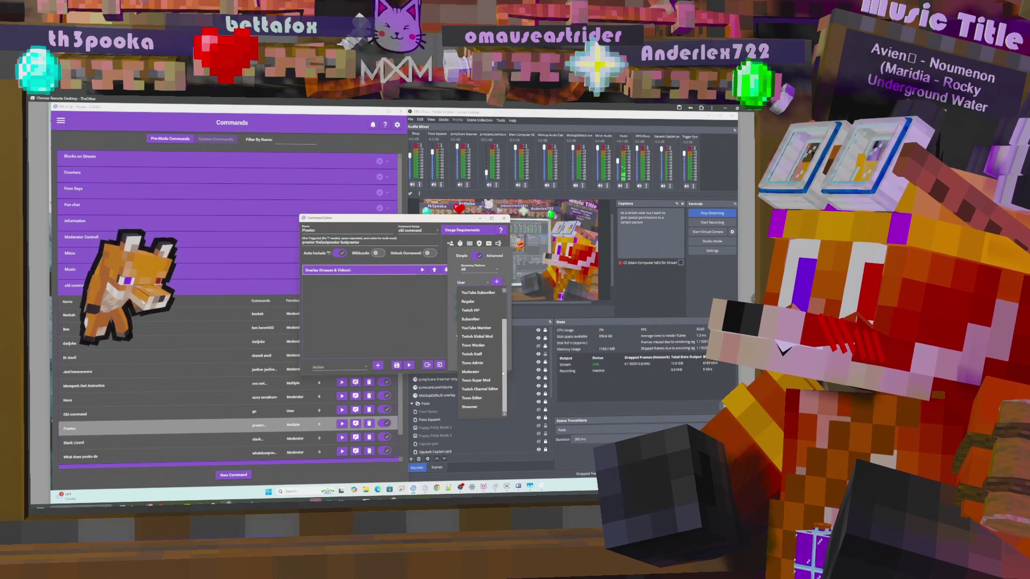
pyautogui.click(475, 283)
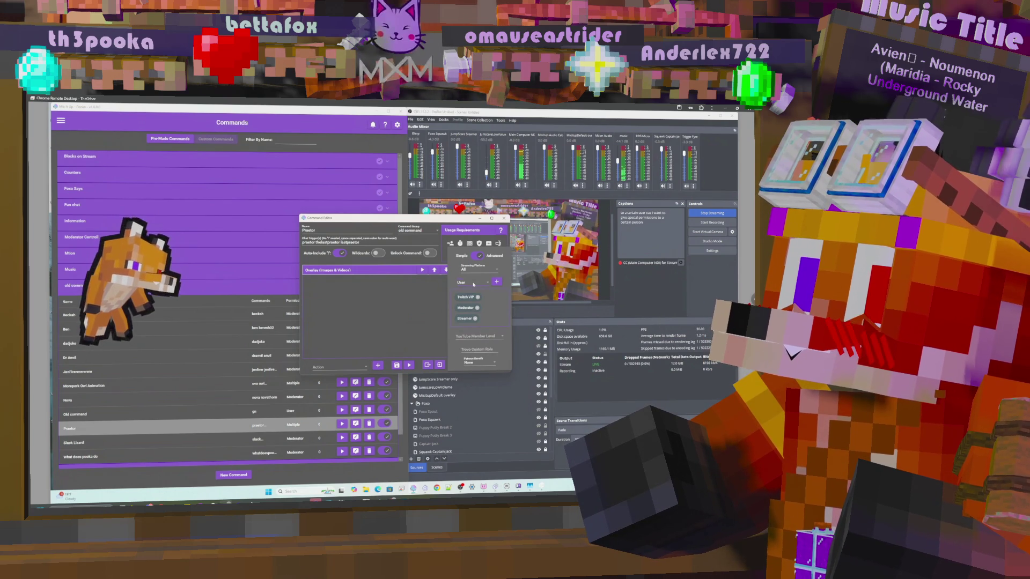
pyautogui.click(484, 284)
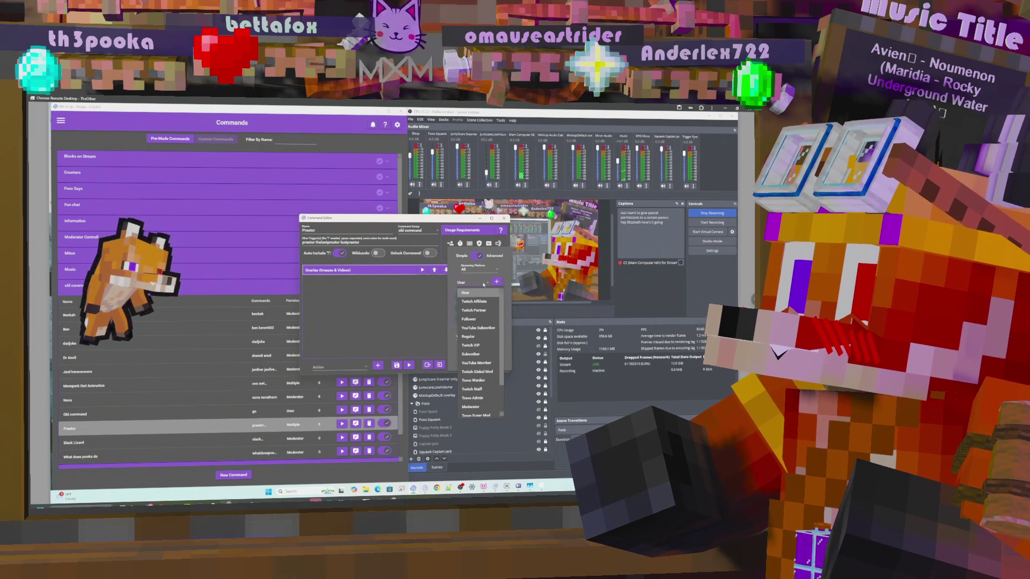
pyautogui.click(471, 346)
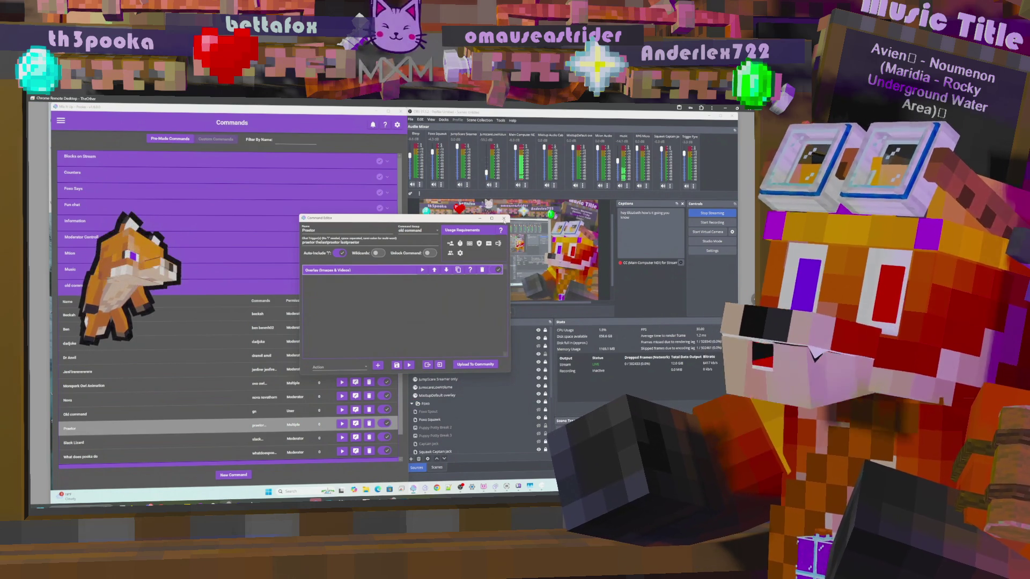
pyautogui.click(396, 365)
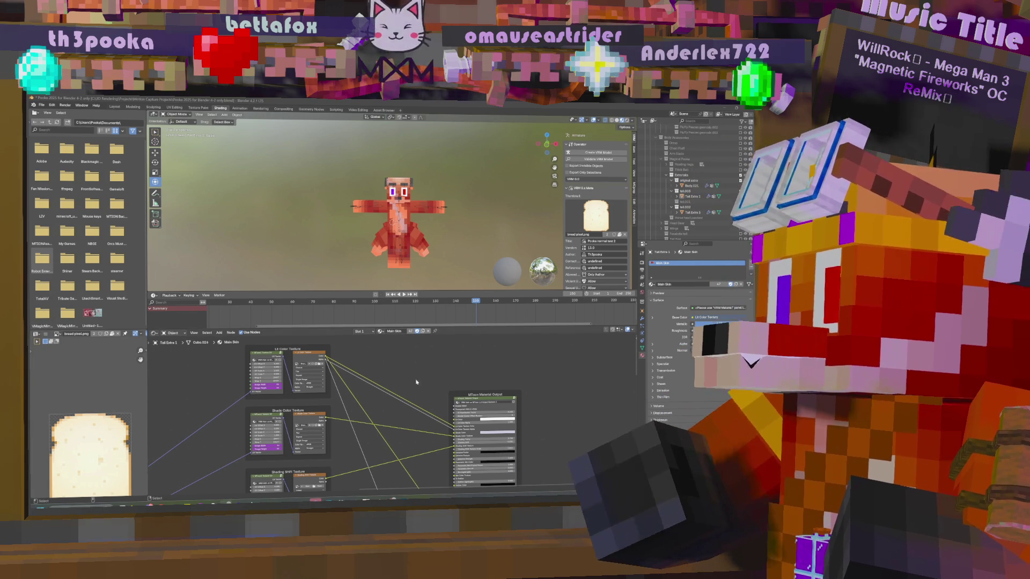
# - Select the character's armature and start a File > Export > VRM (.vrm) export
pyautogui.click(400, 212)
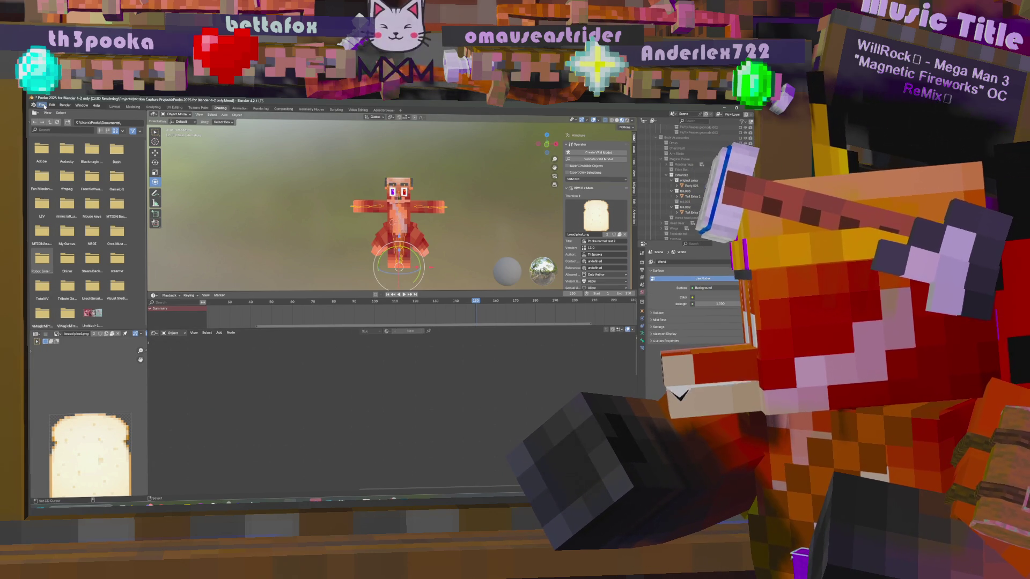
pyautogui.click(41, 105)
pyautogui.moveTo(63, 191)
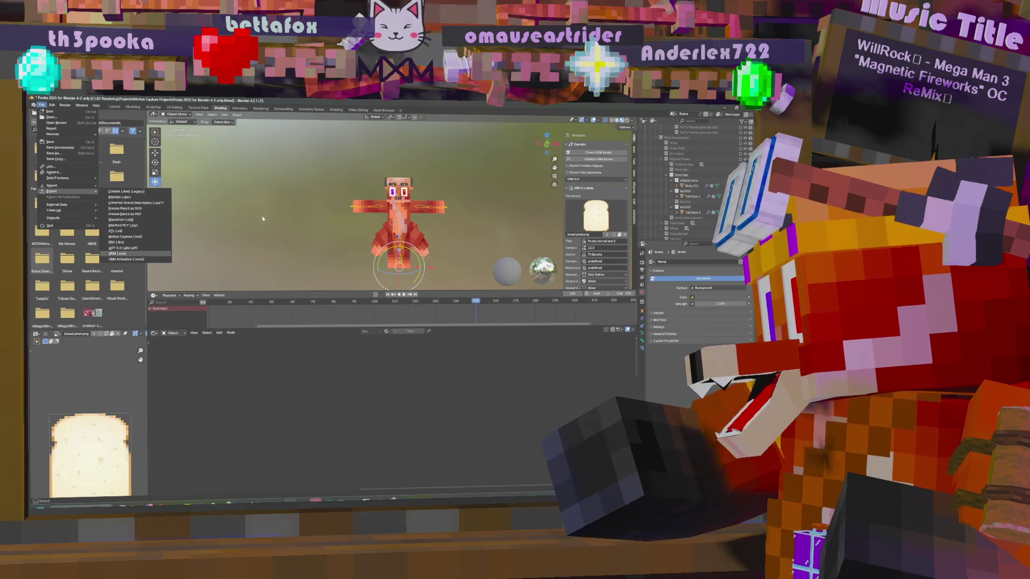
pyautogui.click(41, 105)
pyautogui.moveTo(72, 191)
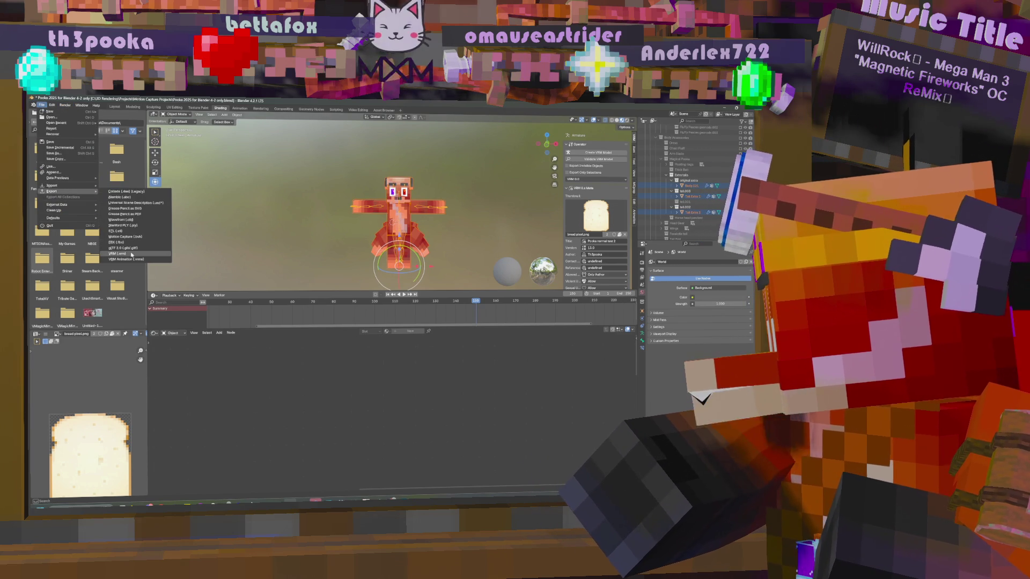
pyautogui.click(123, 254)
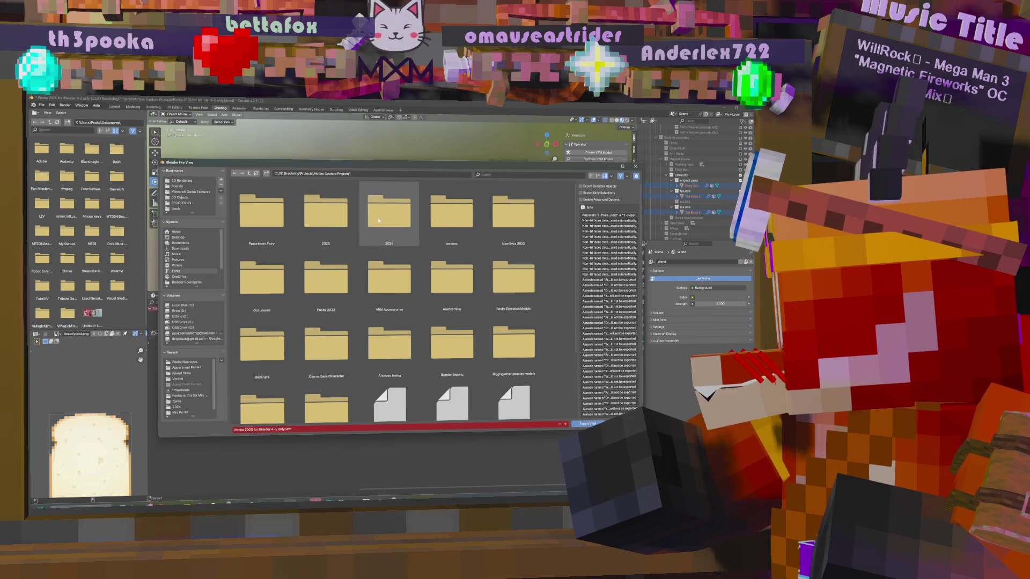
# - Browse the export dialog to C:\3D Rendering\My Models\Motion Capture\2024
pyautogui.click(190, 306)
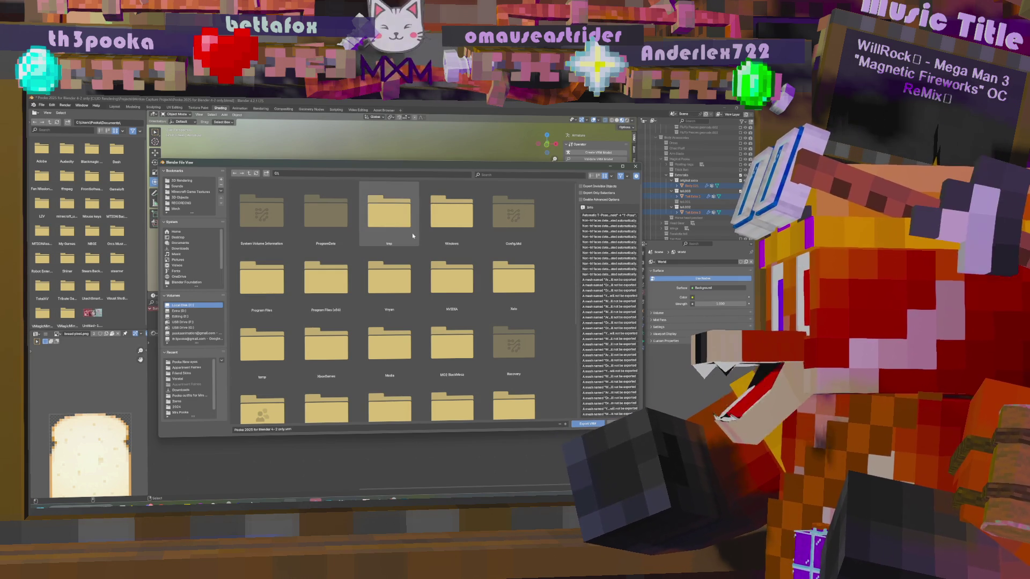
pyautogui.scroll(-1, 397, 354)
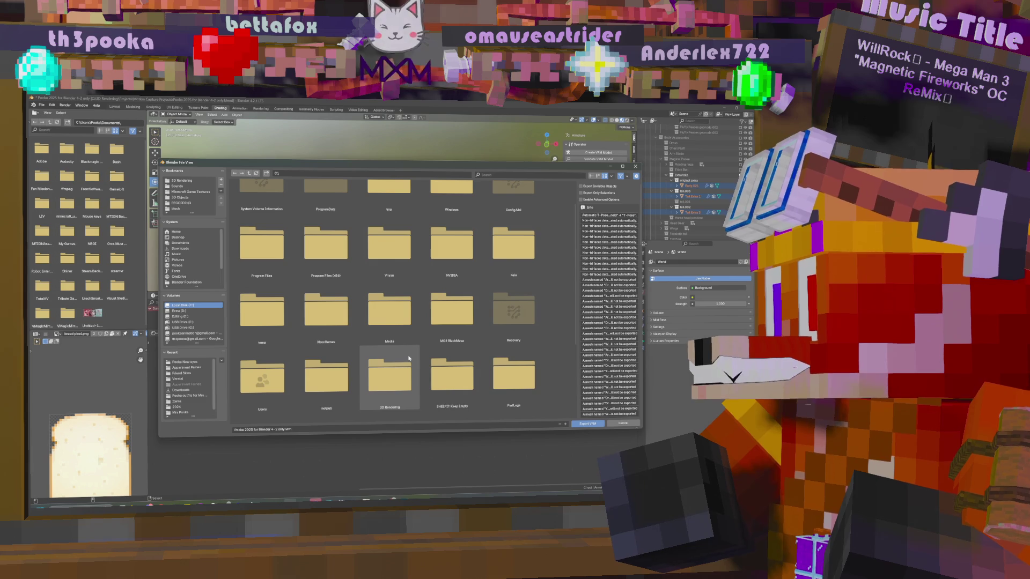
pyautogui.doubleClick(407, 371)
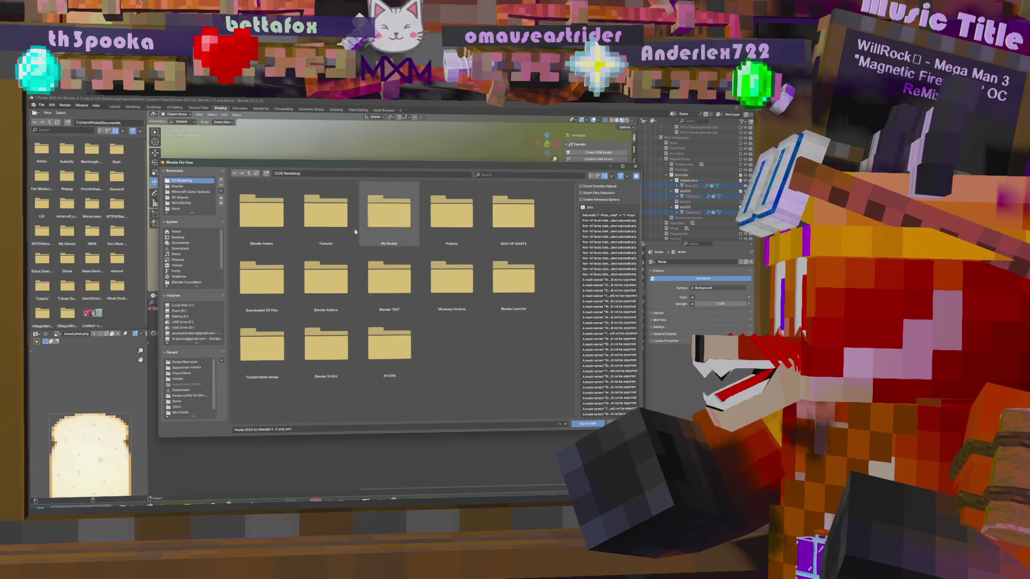
pyautogui.doubleClick(367, 219)
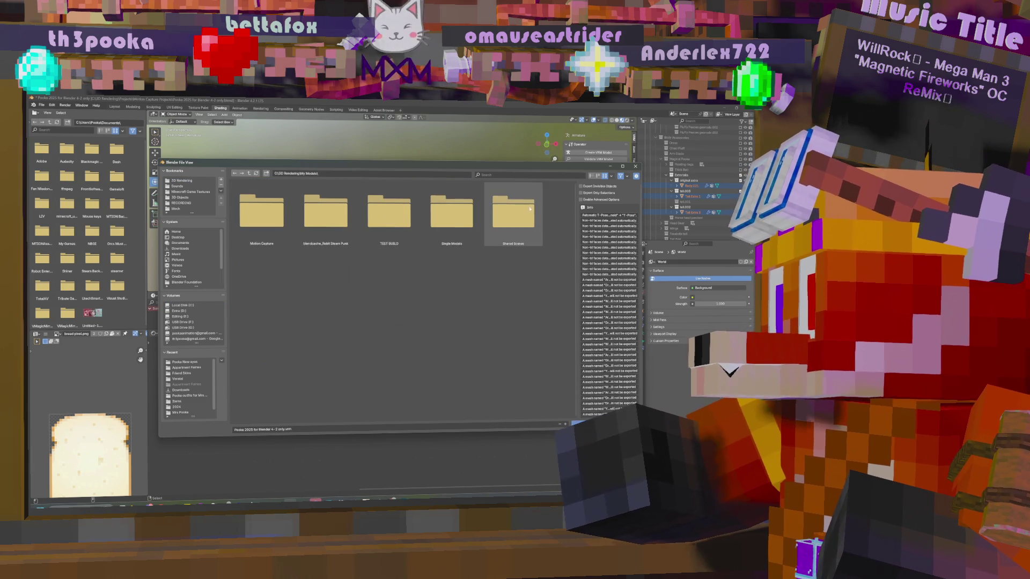
pyautogui.doubleClick(249, 218)
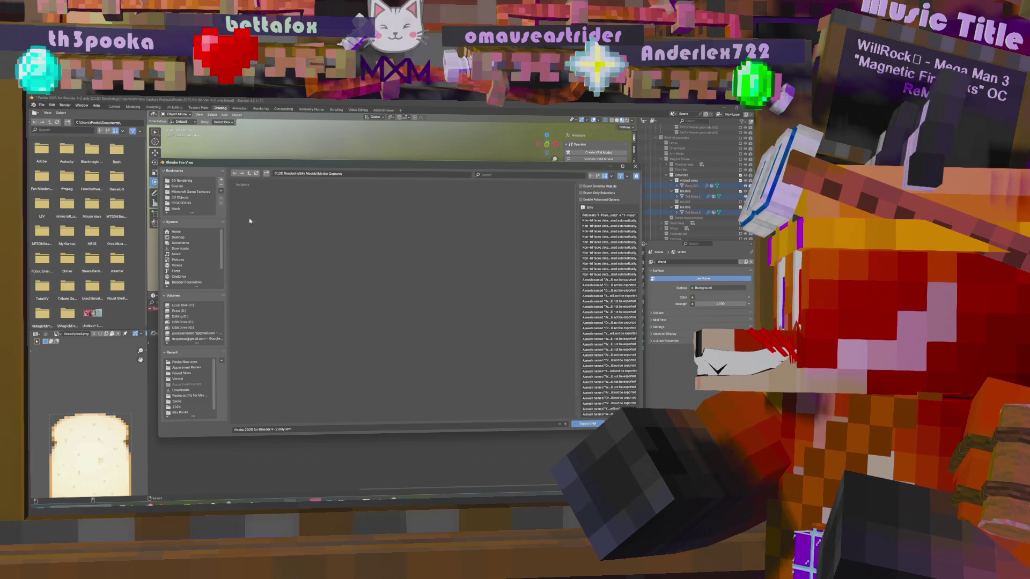
pyautogui.doubleClick(250, 217)
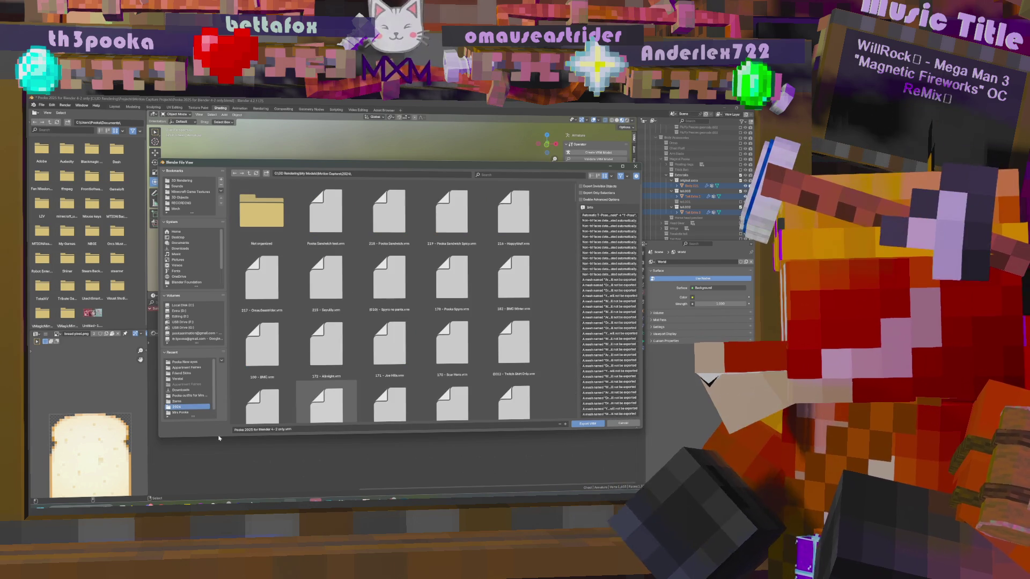
pyautogui.scroll(-1, 576, 199)
pyautogui.scroll(1, 575, 199)
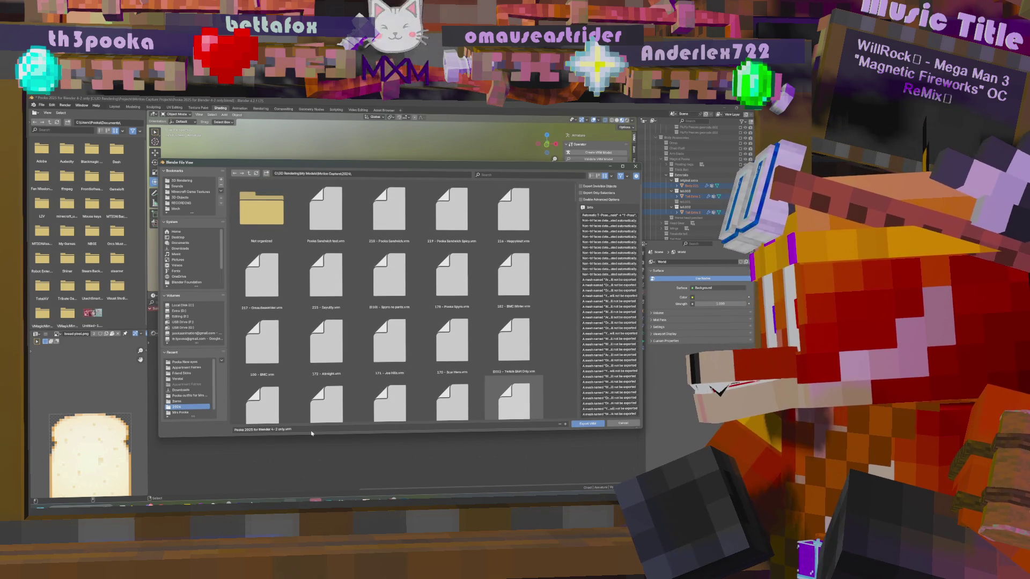
# - Rename the export file from 218 - Pooka Sandwich.vrm to 219 - Pooka Shanks.vrm
pyautogui.click(389, 210)
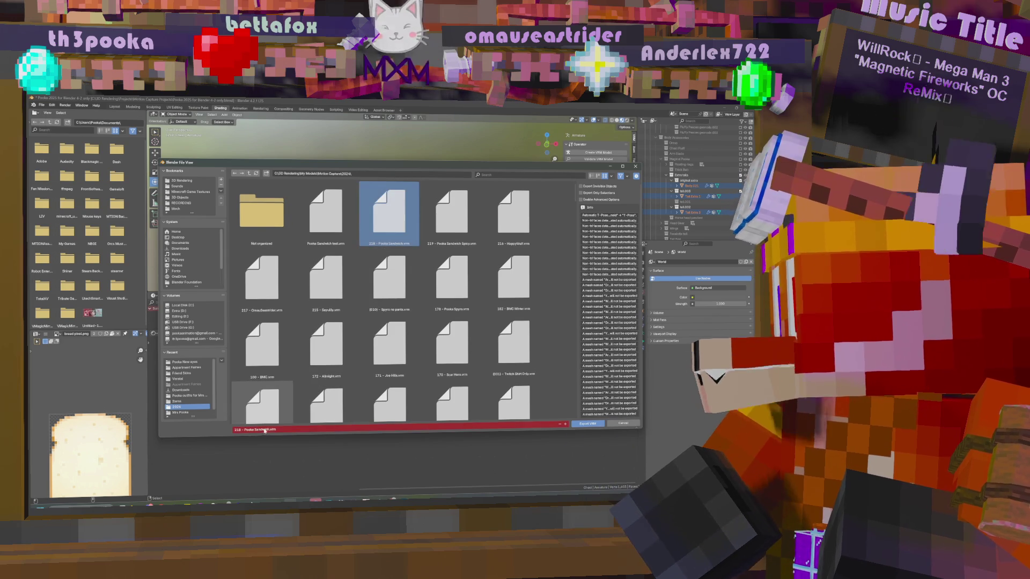
pyautogui.moveTo(269, 429); pyautogui.dragTo(248, 430)
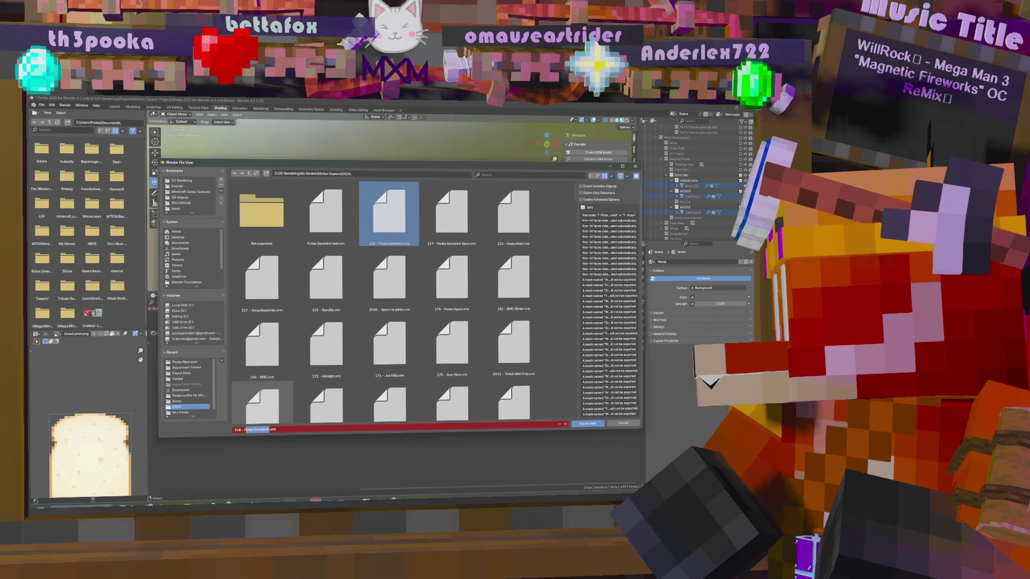
pyautogui.write('Pooka Sha')
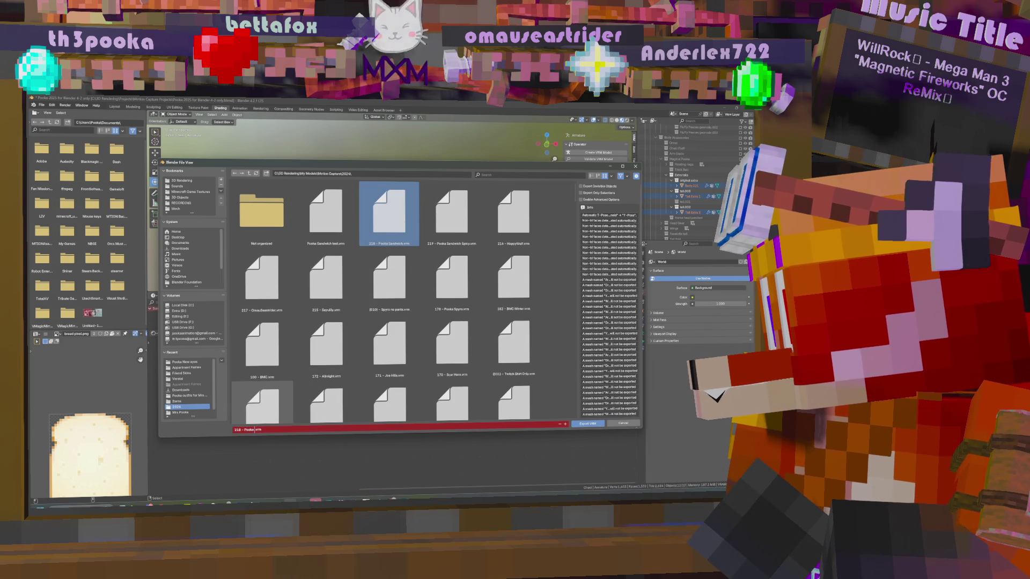
pyautogui.write('nks')
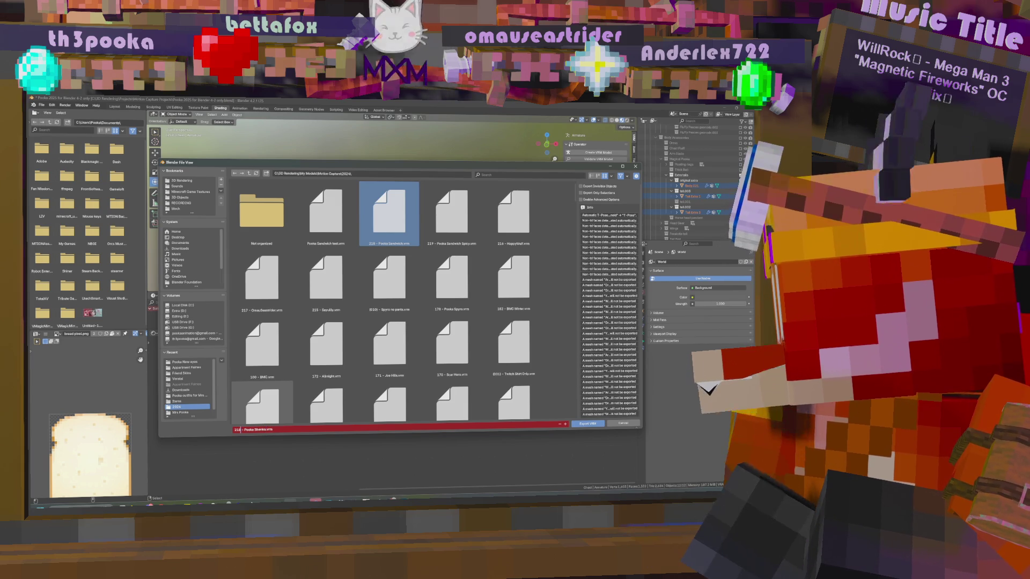
pyautogui.press('BackSpace')
pyautogui.write('9')
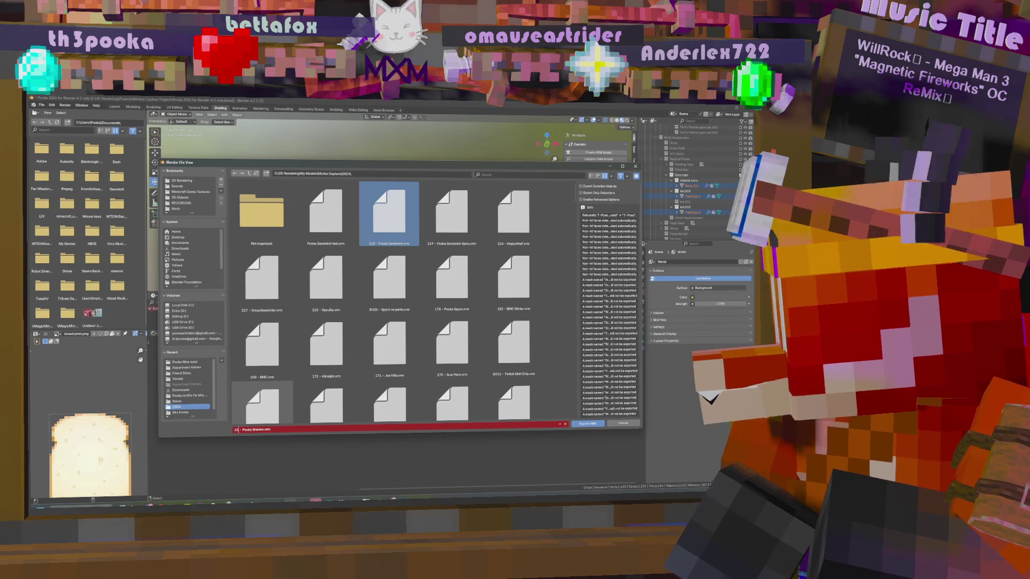
pyautogui.press('Return')
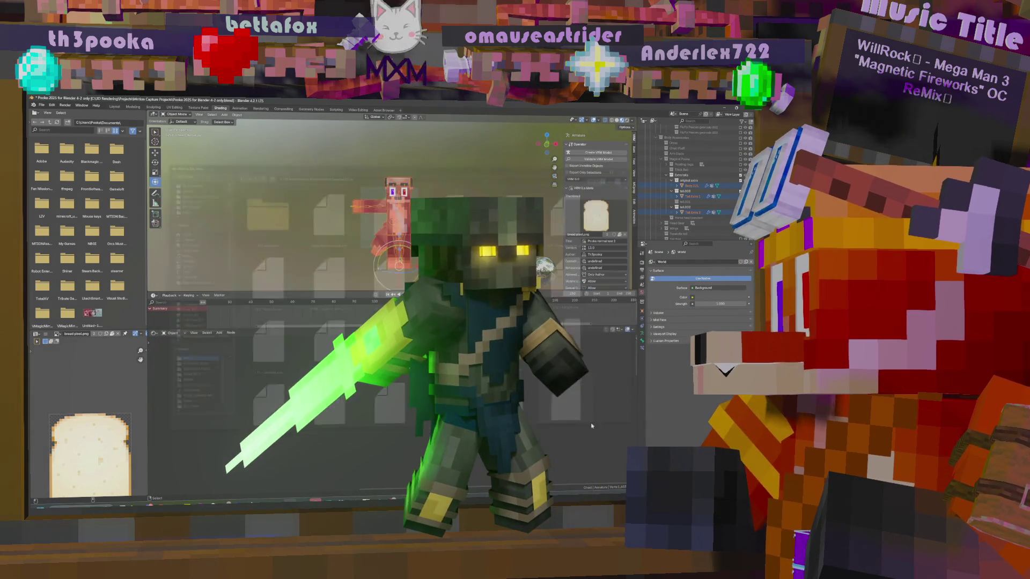
pyautogui.click(590, 424)
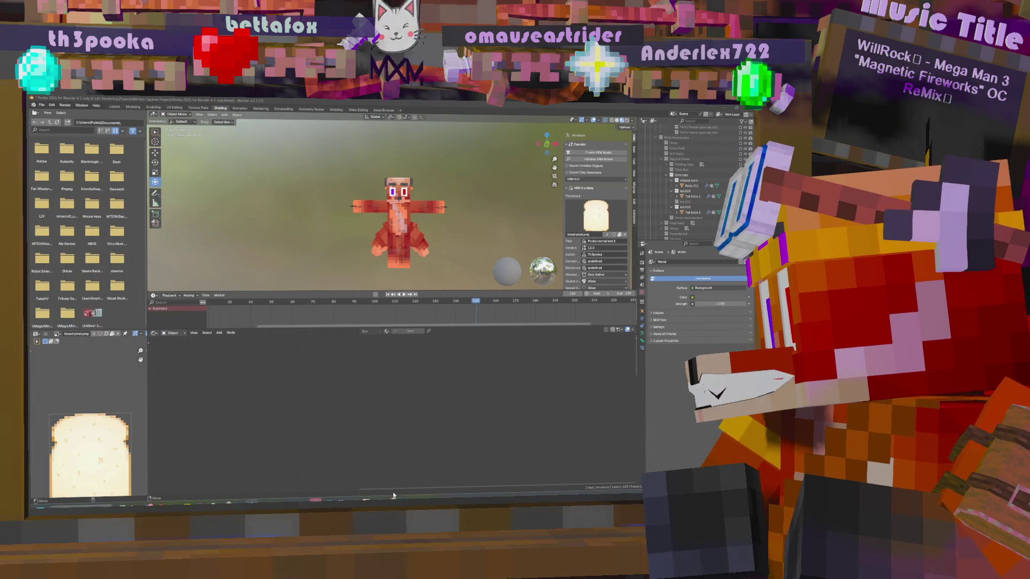
pyautogui.moveTo(391, 501)
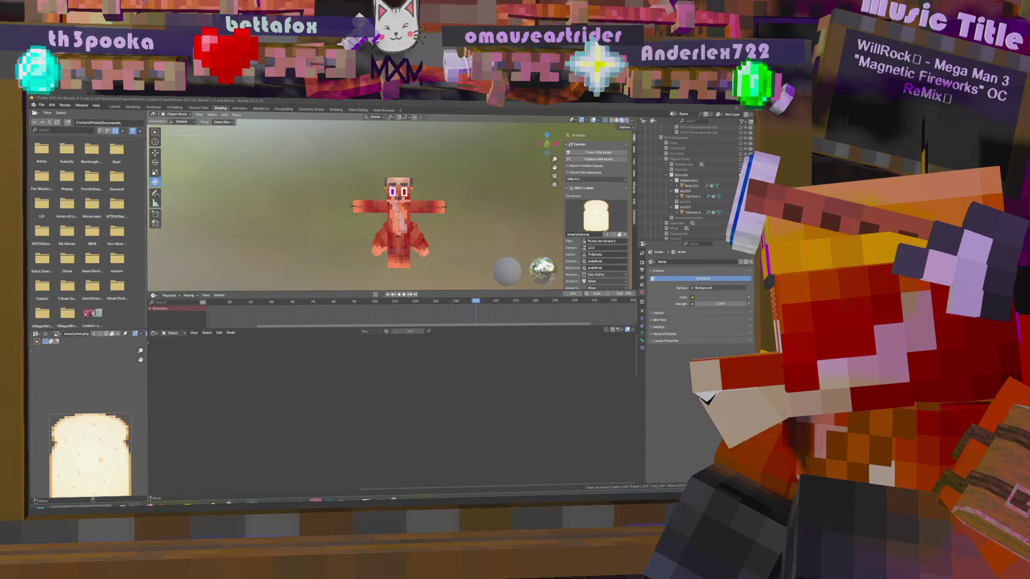
pyautogui.moveTo(134, 501)
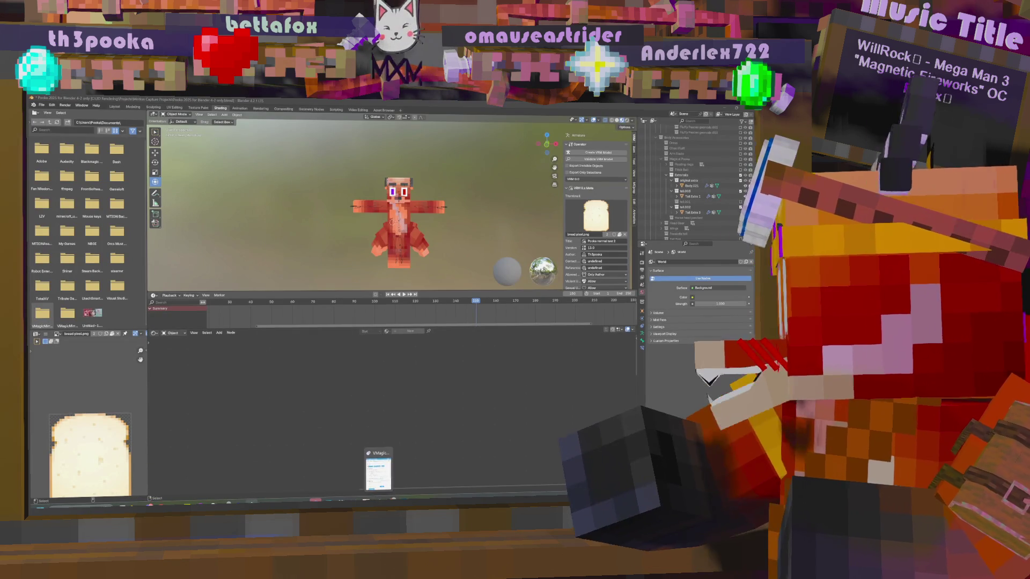
pyautogui.moveTo(590, 366)
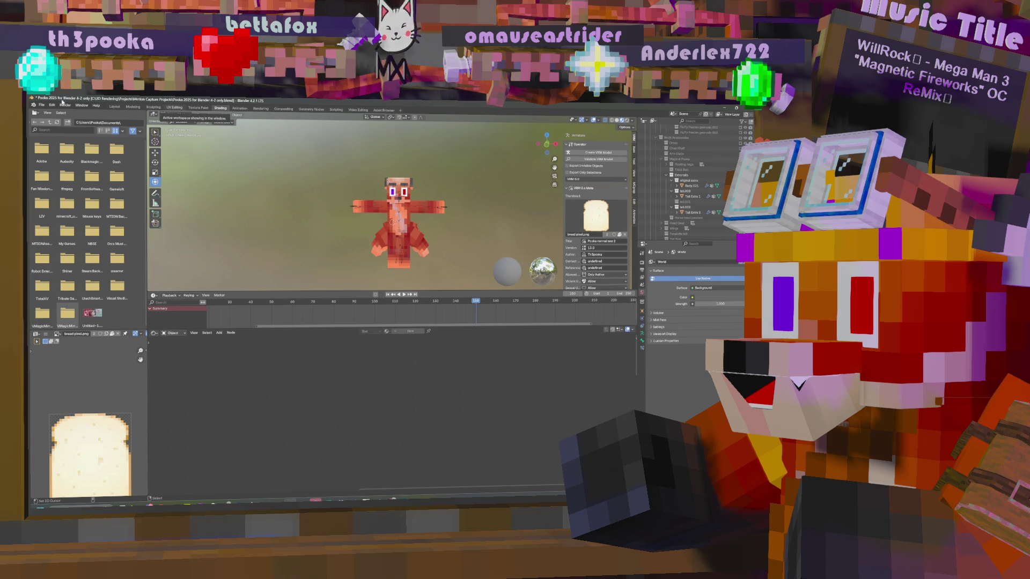
# - Export the selected armature as a VRM file and save the .blend project
pyautogui.click(41, 105)
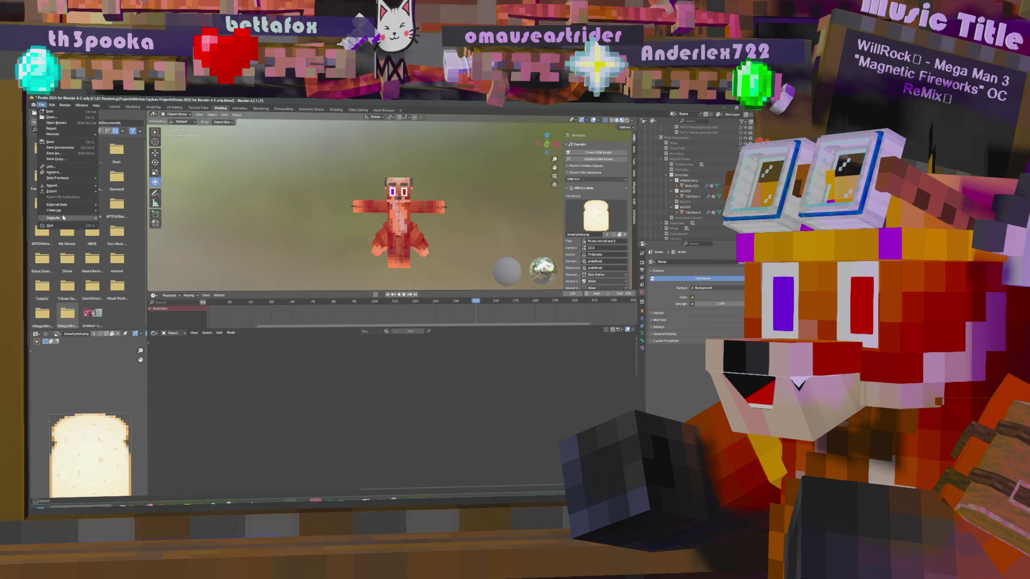
pyautogui.click(398, 221)
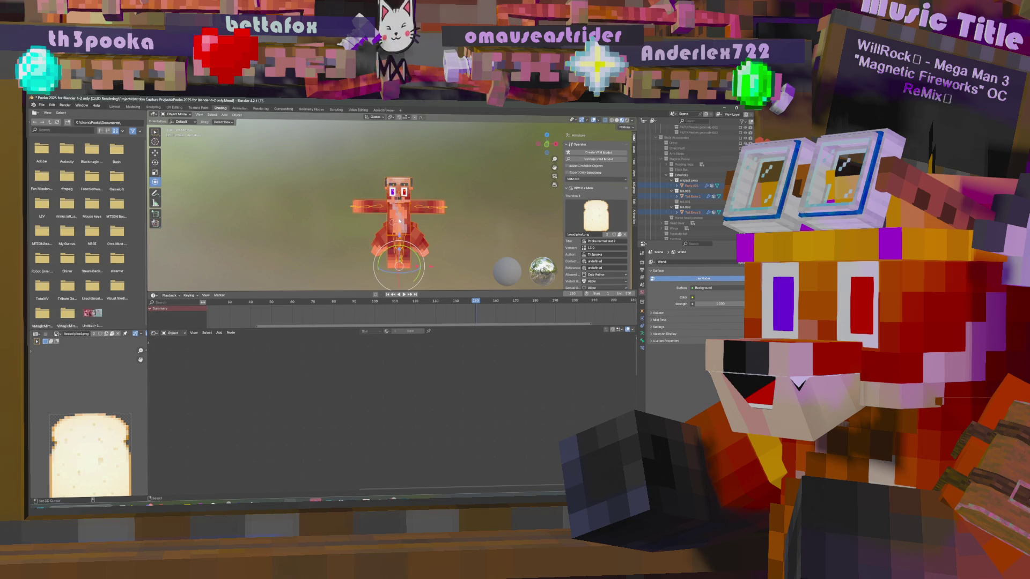
pyautogui.click(41, 104)
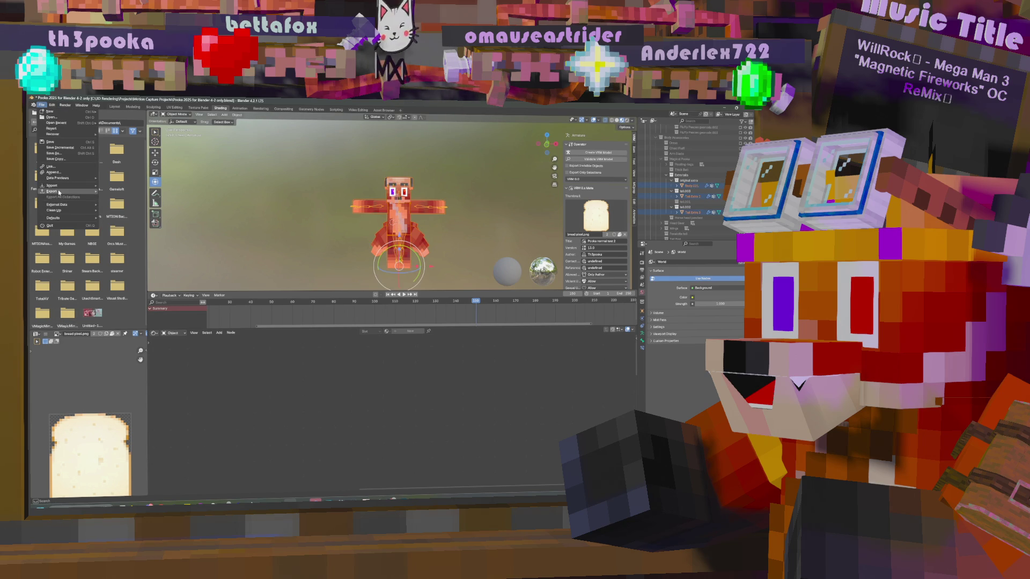
pyautogui.moveTo(54, 191)
pyautogui.click(140, 254)
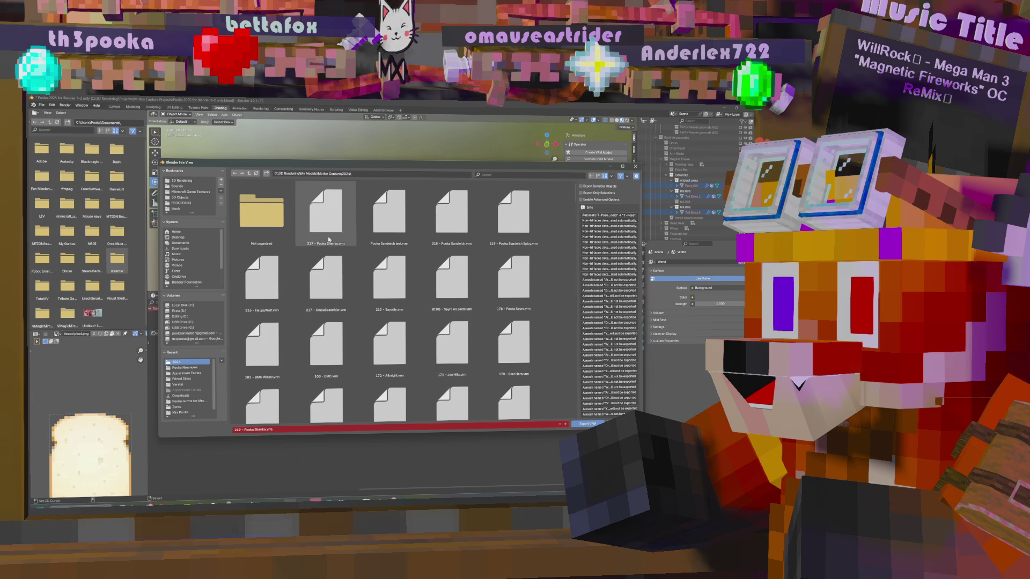
pyautogui.click(588, 424)
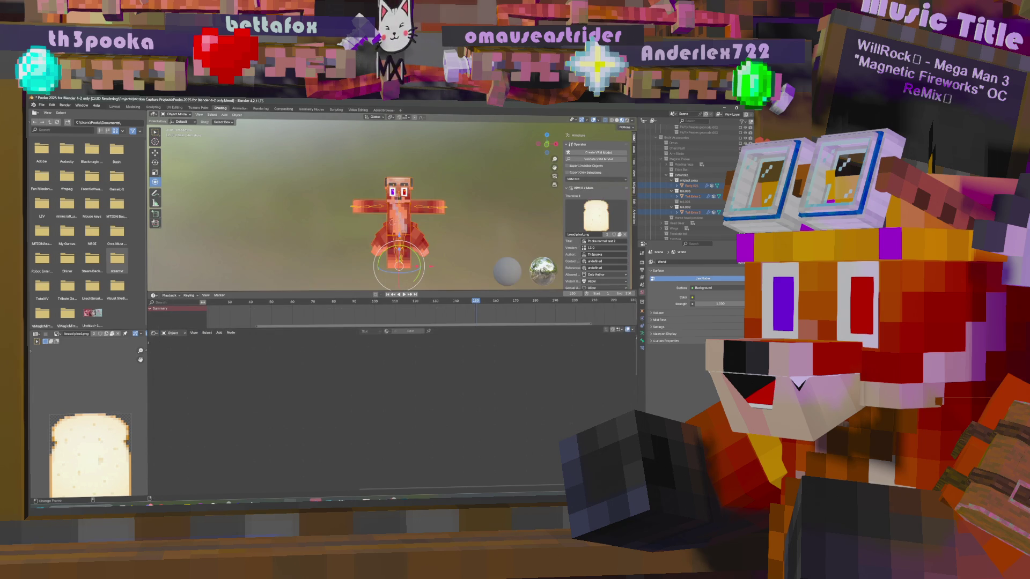
pyautogui.hotkey('ctrl', 's')
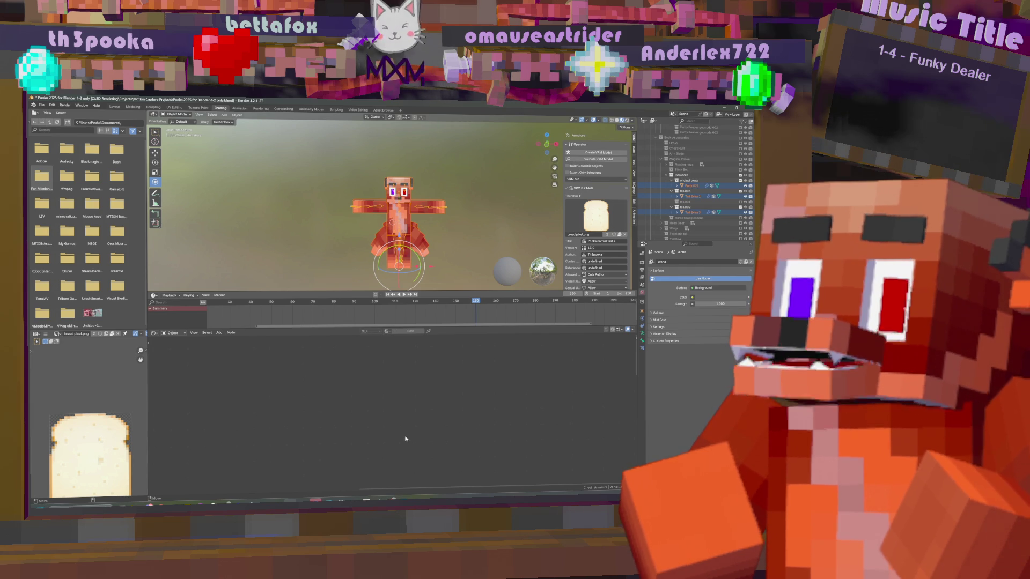
# - Bring Pooka Master File.psd to the front in Photoshop, then launch Blockbench
pyautogui.moveTo(403, 502)
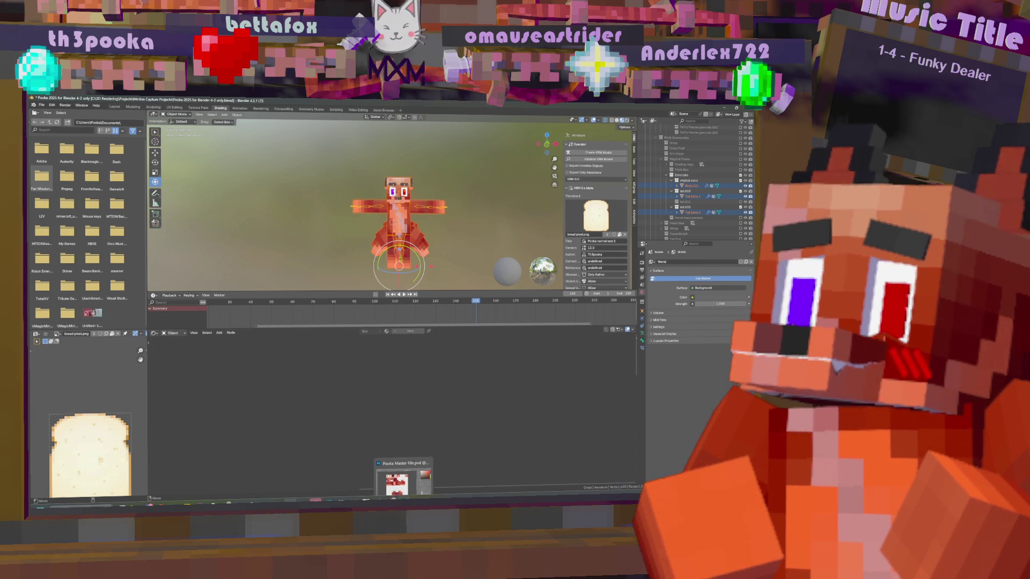
pyautogui.click(400, 474)
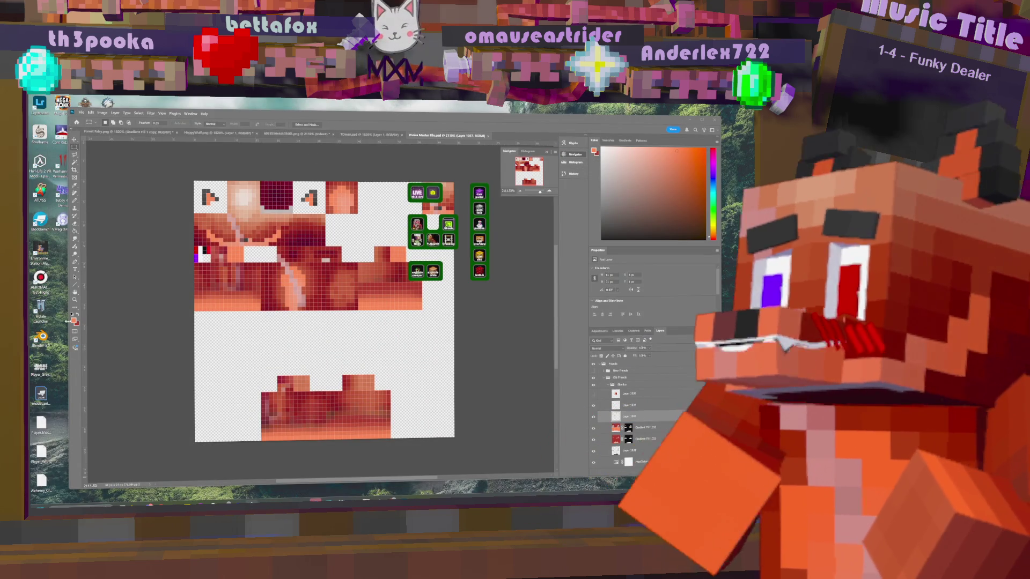
pyautogui.doubleClick(41, 221)
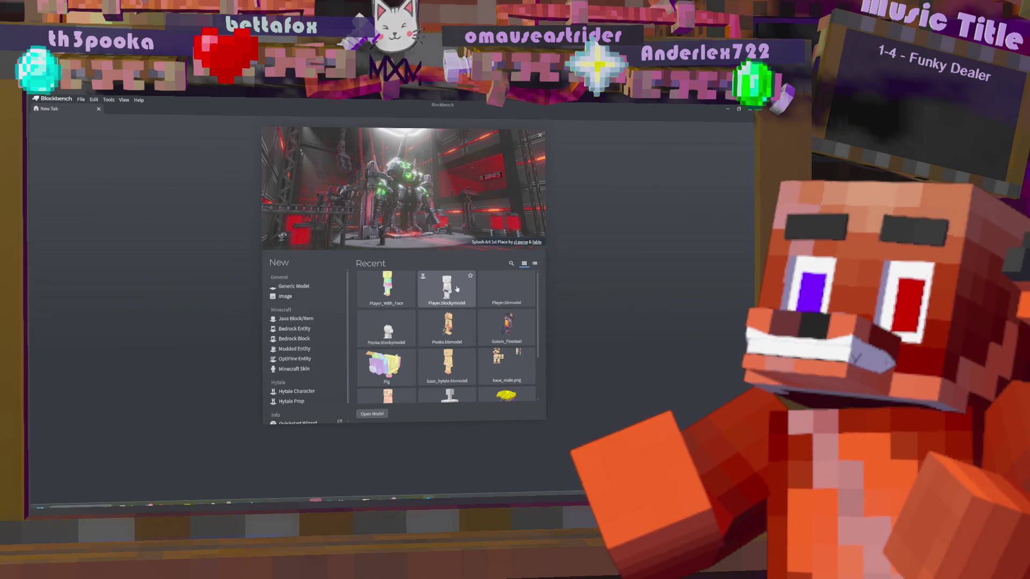
# - Open Player.blockymodel, the greyscale player model, from Blockbench's Recent list
pyautogui.click(459, 287)
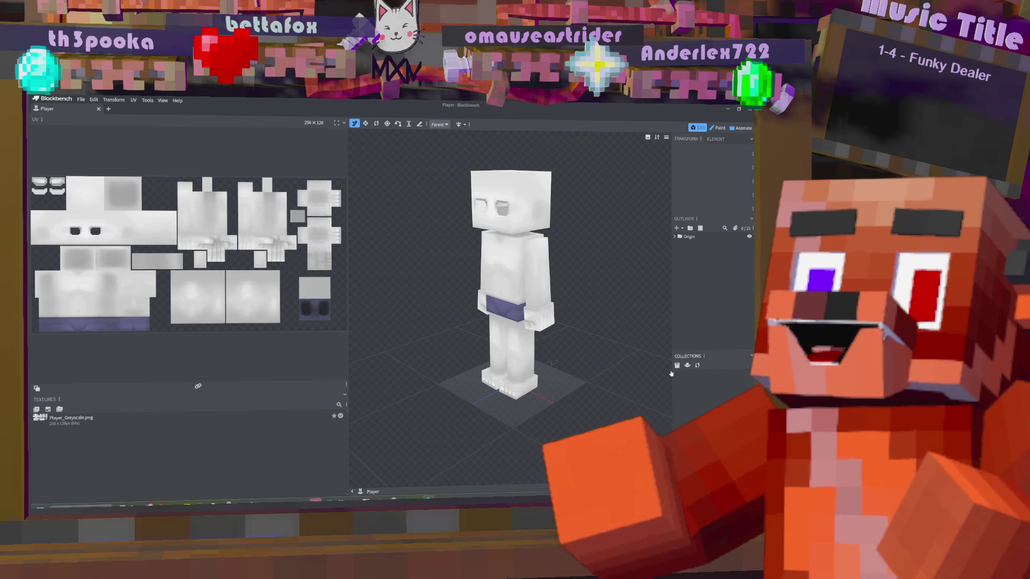
pyautogui.click(676, 237)
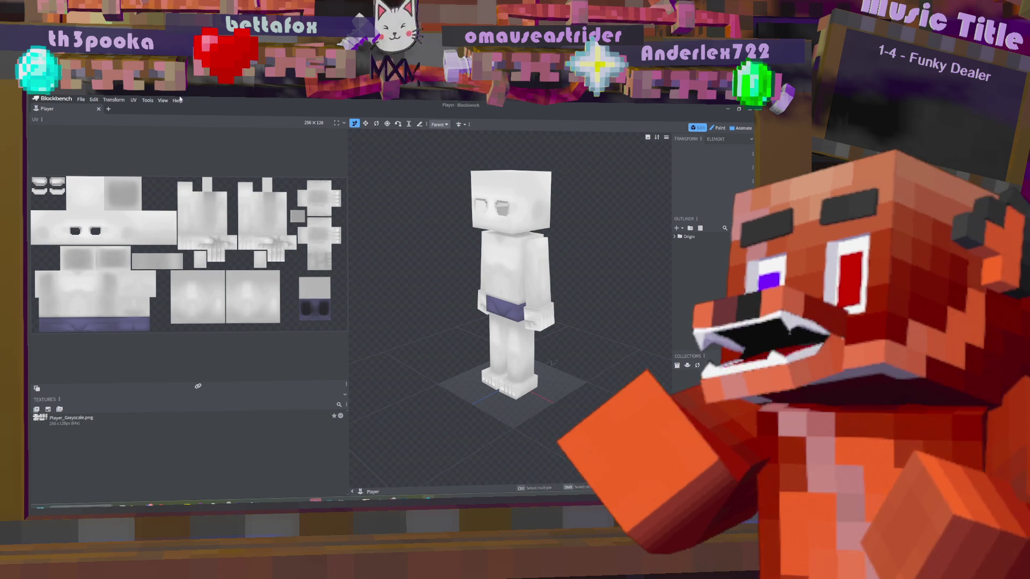
# - Try File > Import > Import Project, then cancel the file dialog
pyautogui.click(80, 100)
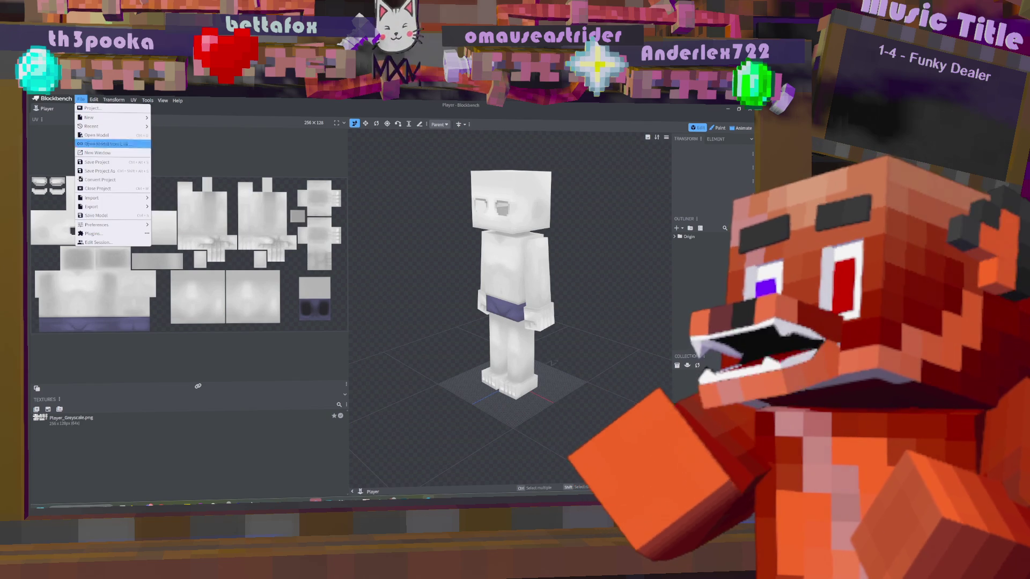
pyautogui.moveTo(112, 198)
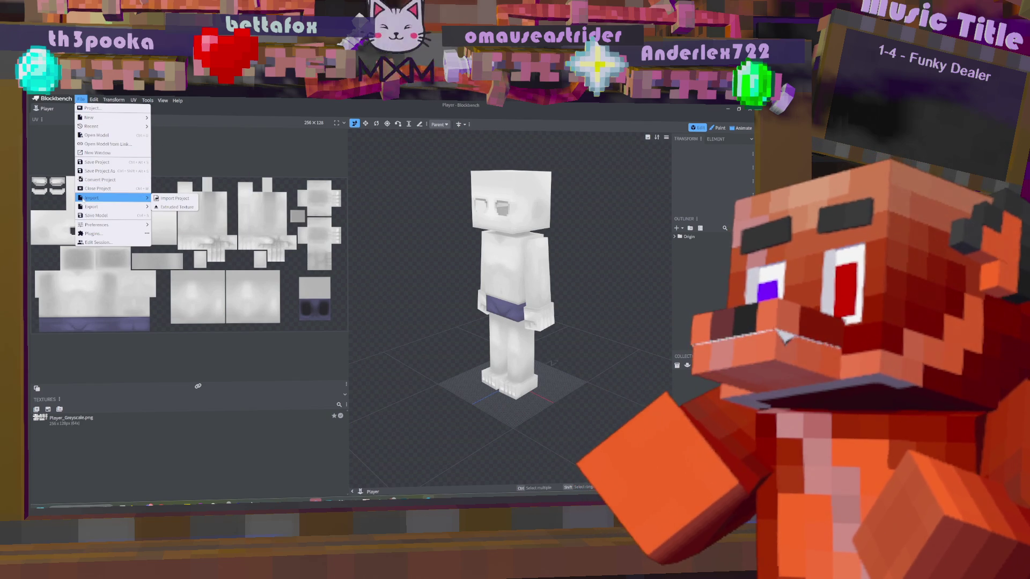
pyautogui.click(171, 198)
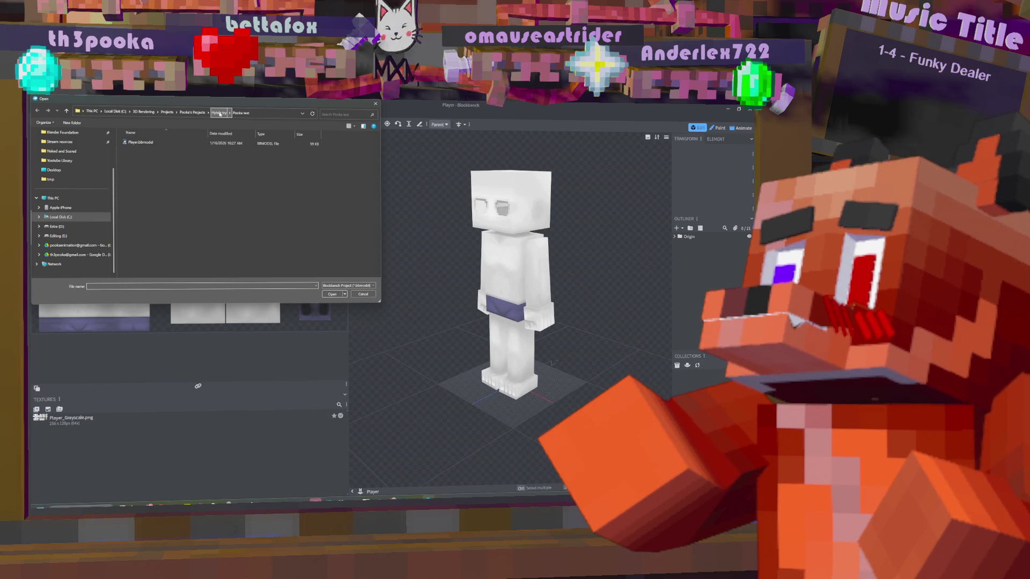
pyautogui.click(192, 112)
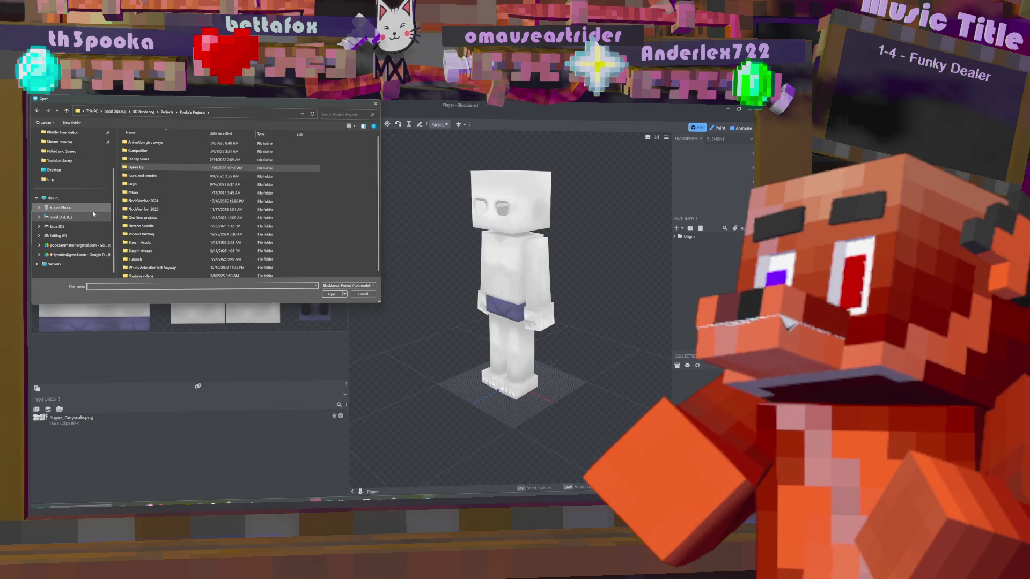
pyautogui.click(69, 200)
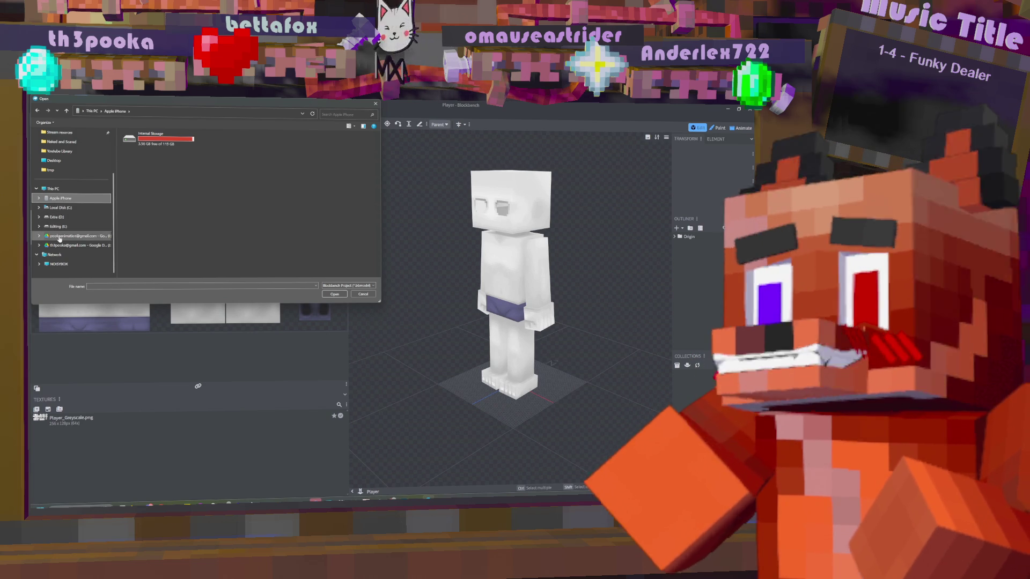
pyautogui.click(59, 207)
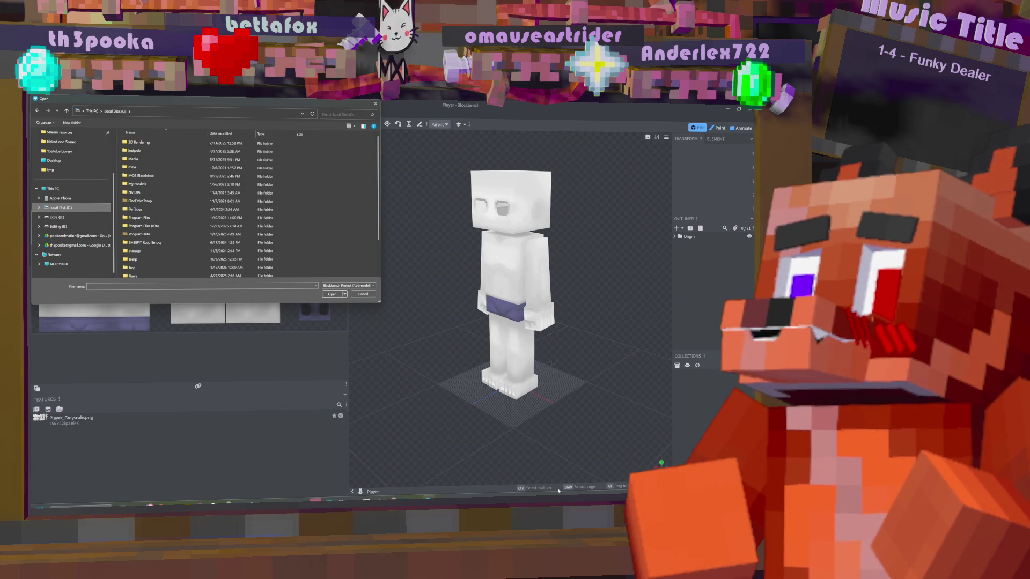
pyautogui.moveTo(428, 503)
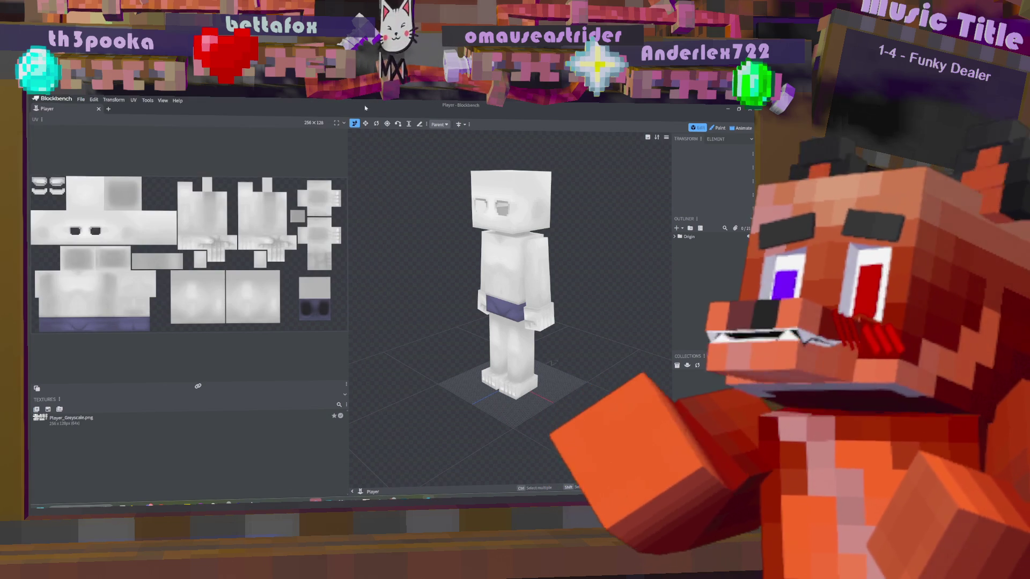
pyautogui.press('Escape')
# - Open Pooka.blockymodel in a new tab without importing its textures
pyautogui.click(108, 109)
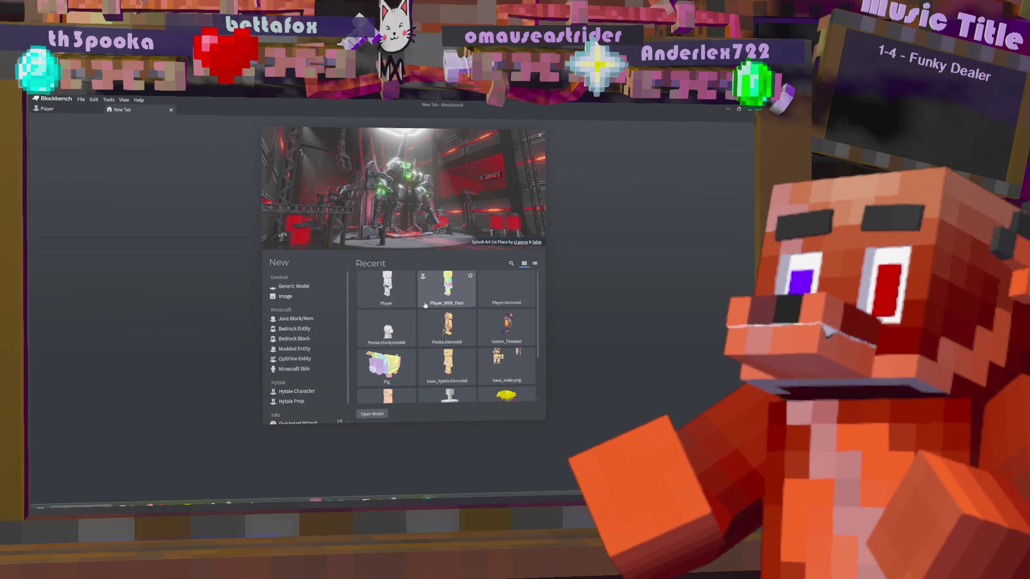
pyautogui.click(398, 335)
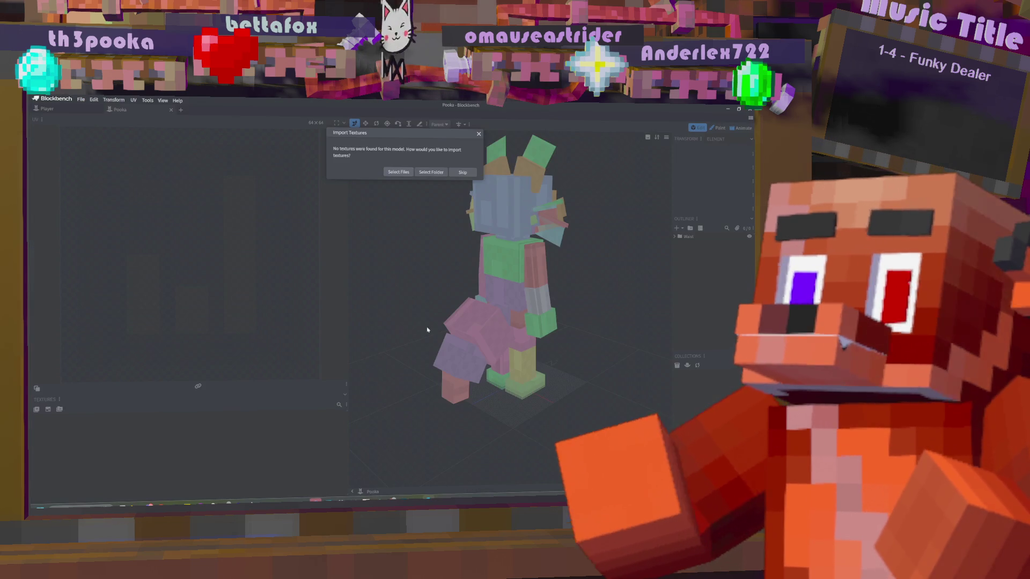
pyautogui.click(460, 172)
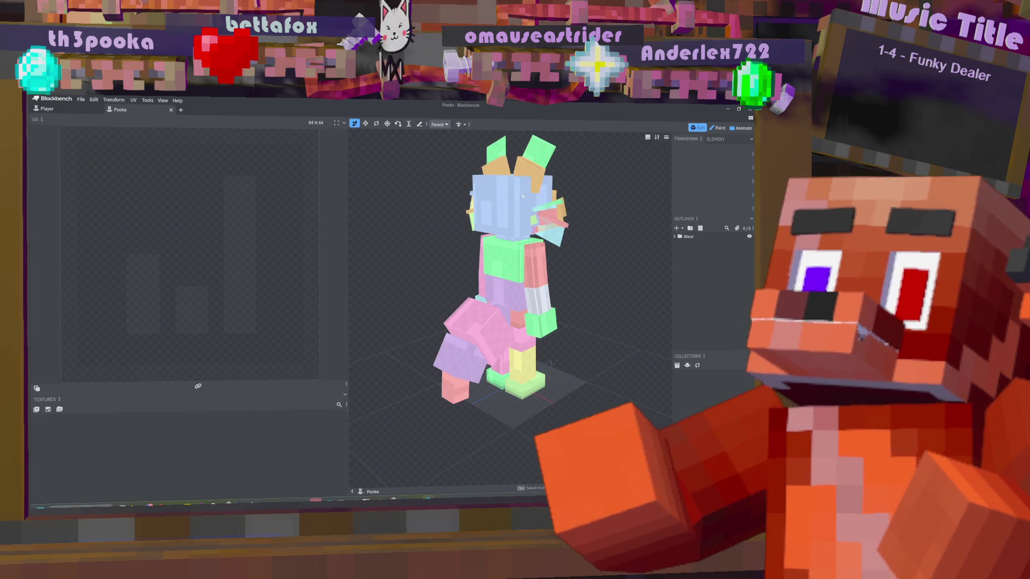
# - Copy the Pooka's Ear1 group from the Outliner and return to the Player tab
pyautogui.click(531, 169)
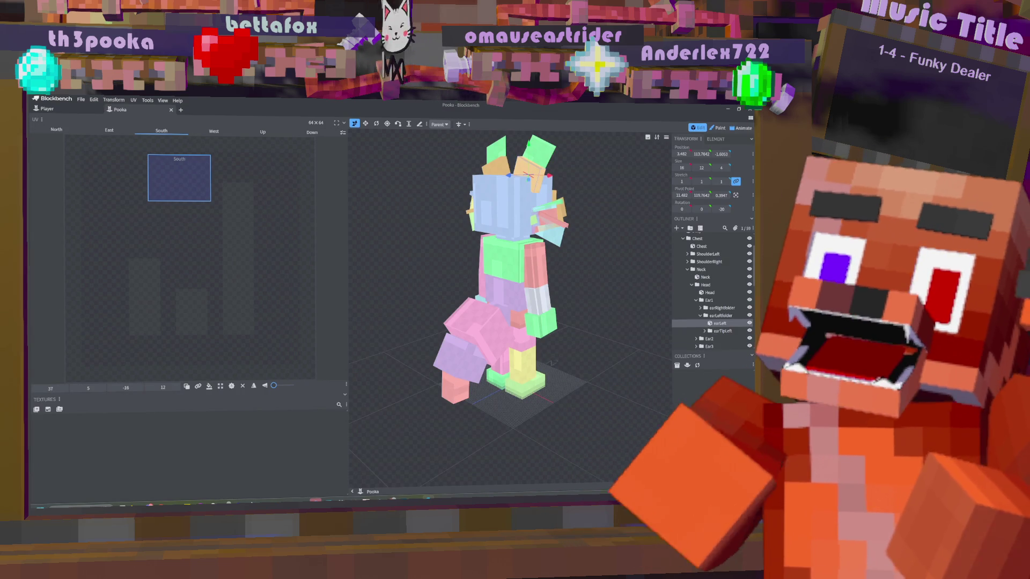
pyautogui.click(714, 301)
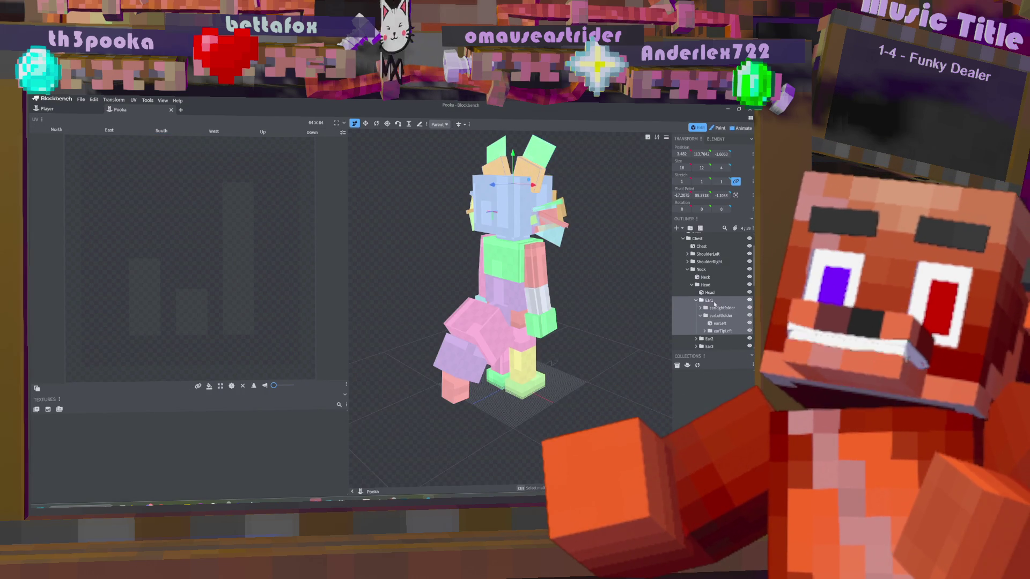
pyautogui.rightClick(714, 303)
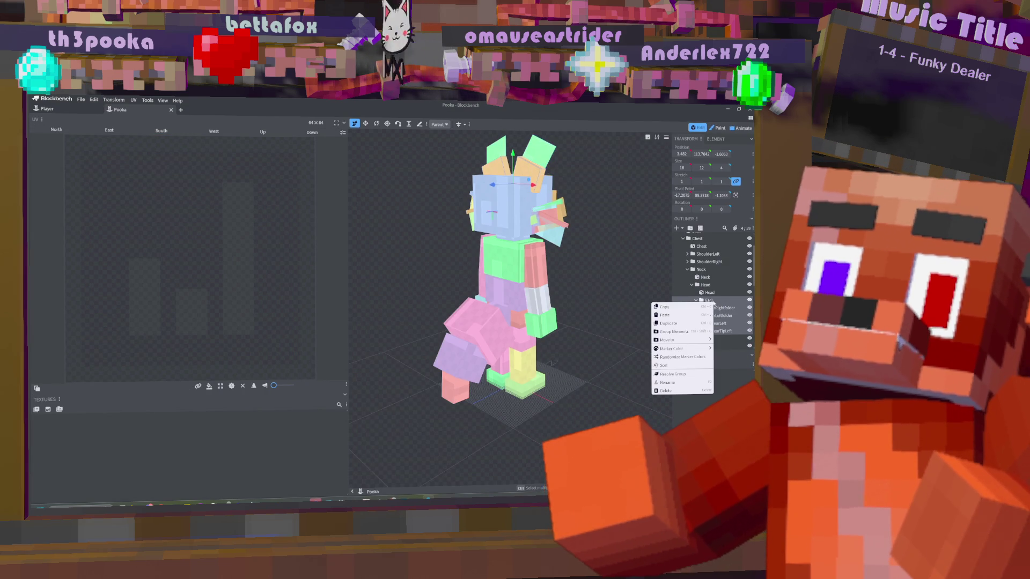
pyautogui.press('Escape')
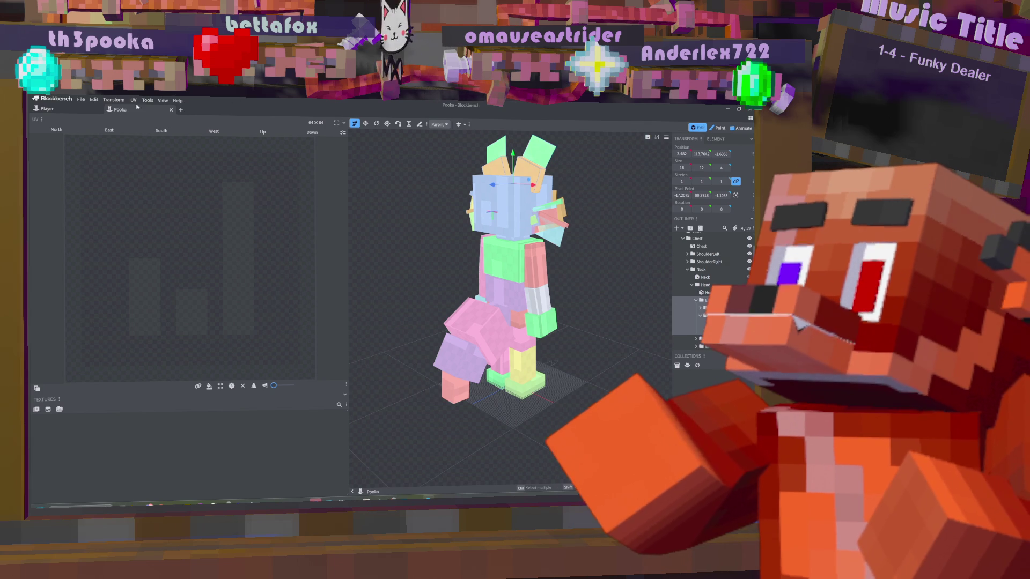
pyautogui.click(59, 111)
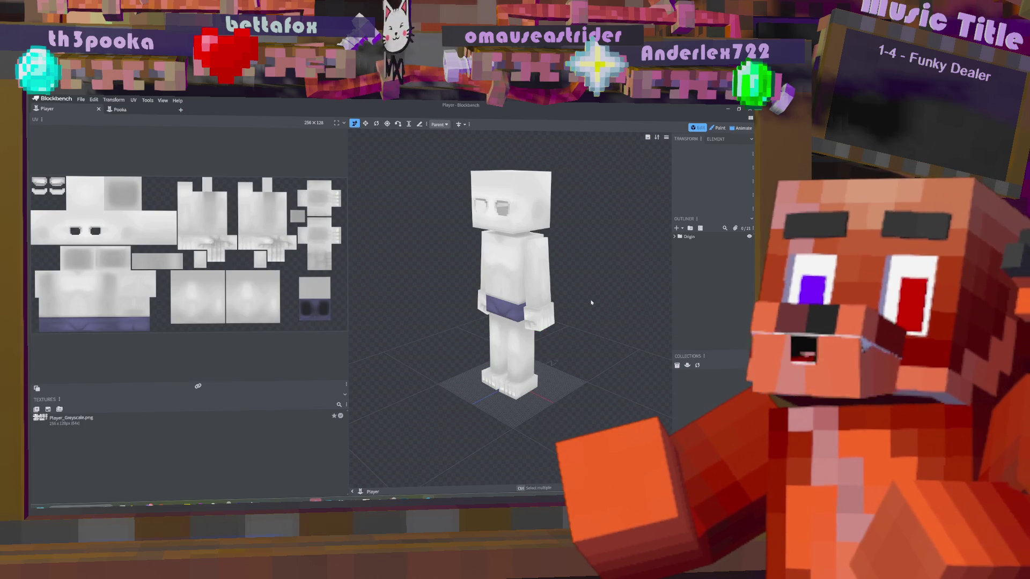
# - Paste Ear1 into the Player model and set the group's Y rotation to -30
pyautogui.hotkey('ctrl', 'v')
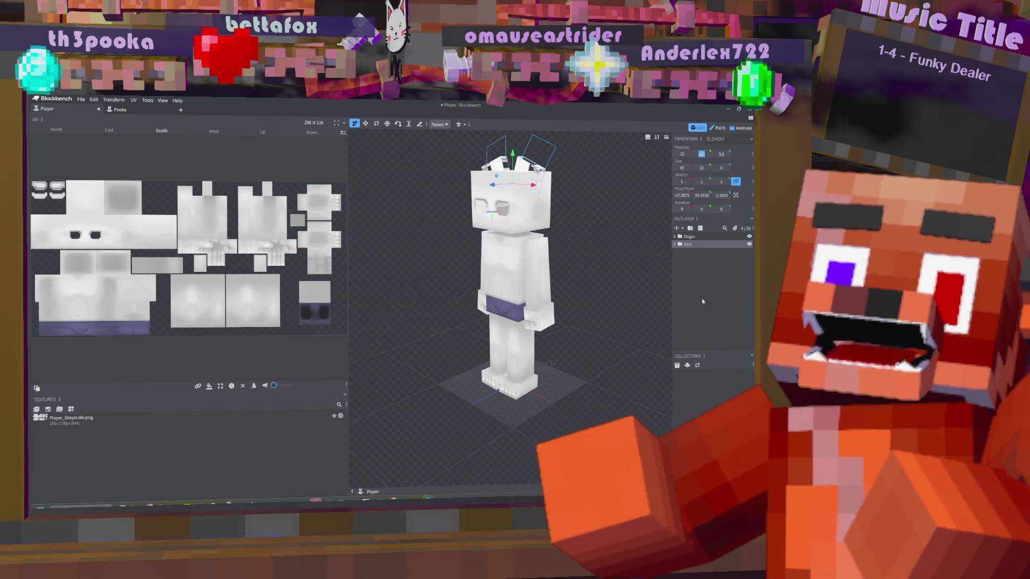
pyautogui.click(687, 245)
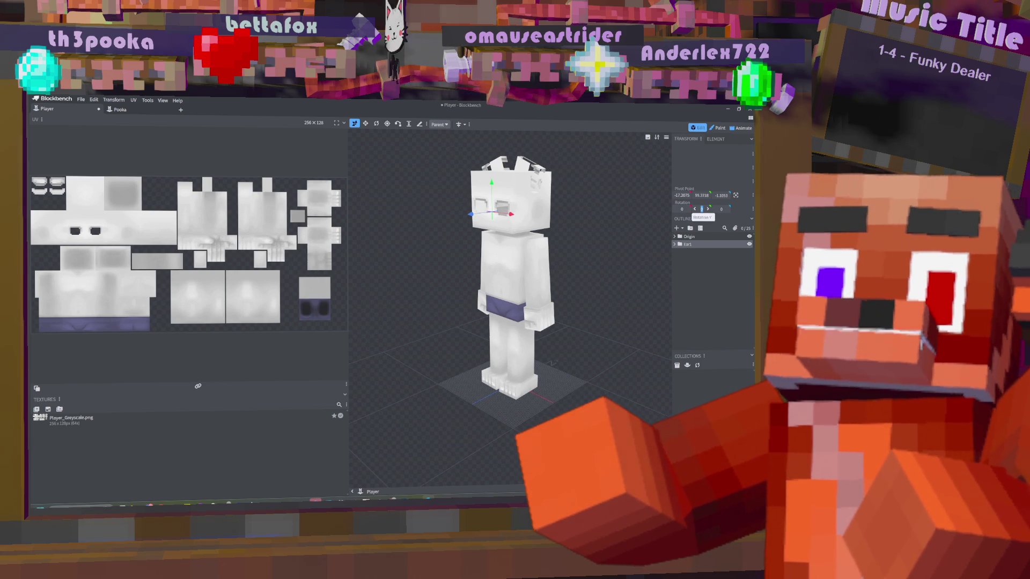
pyautogui.write('-30')
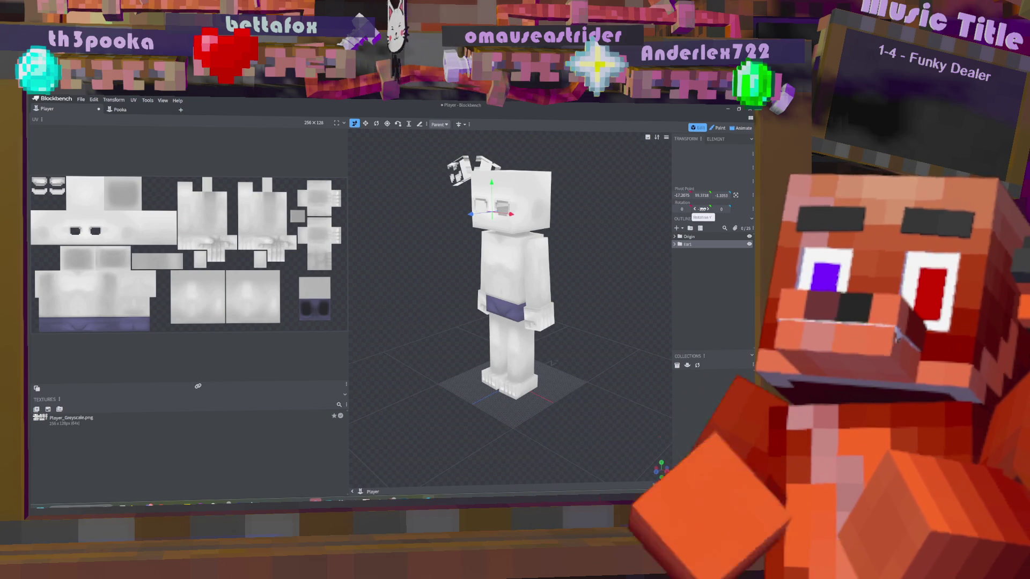
pyautogui.moveTo(561, 208); pyautogui.dragTo(515, 268)
pyautogui.click(485, 260)
pyautogui.click(485, 260)
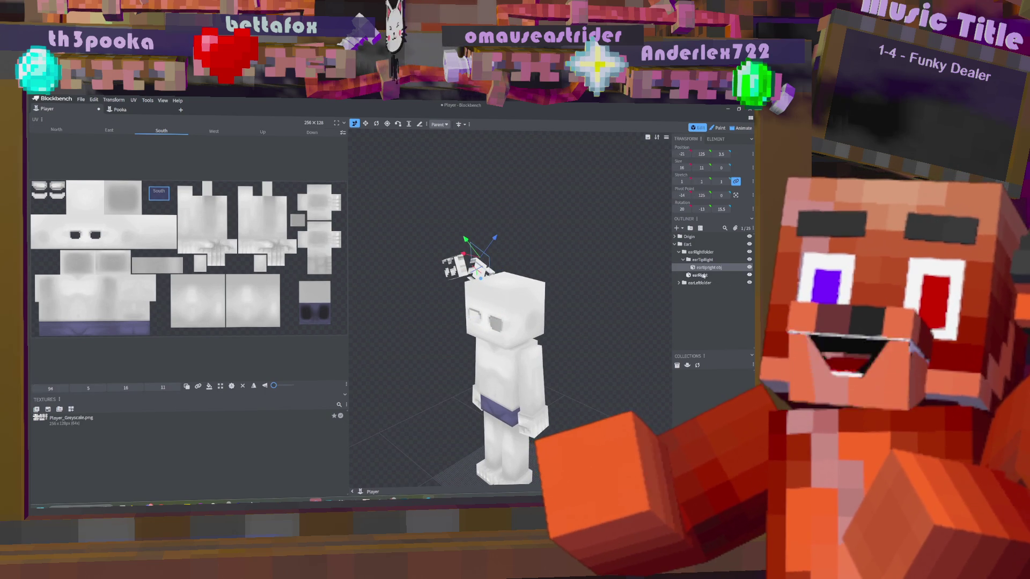
# - Select the whole ear group and move it 1 unit along X in front view
pyautogui.click(486, 272)
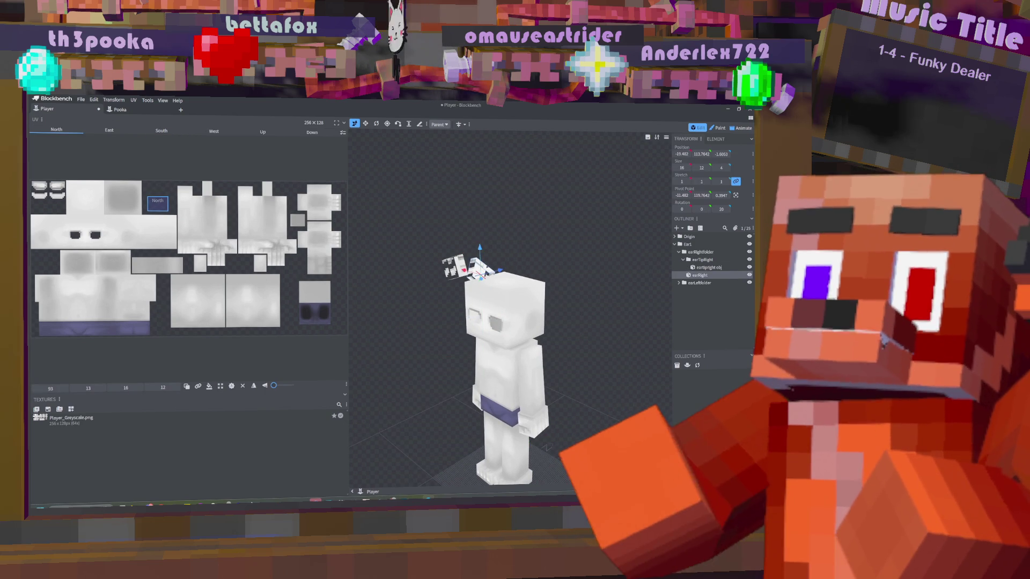
pyautogui.click(688, 252)
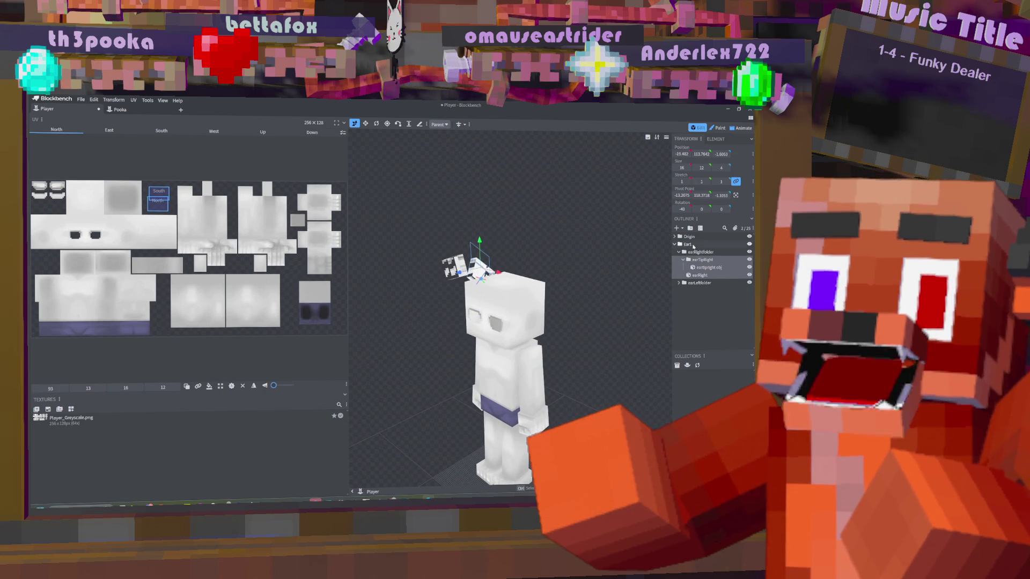
pyautogui.click(692, 244)
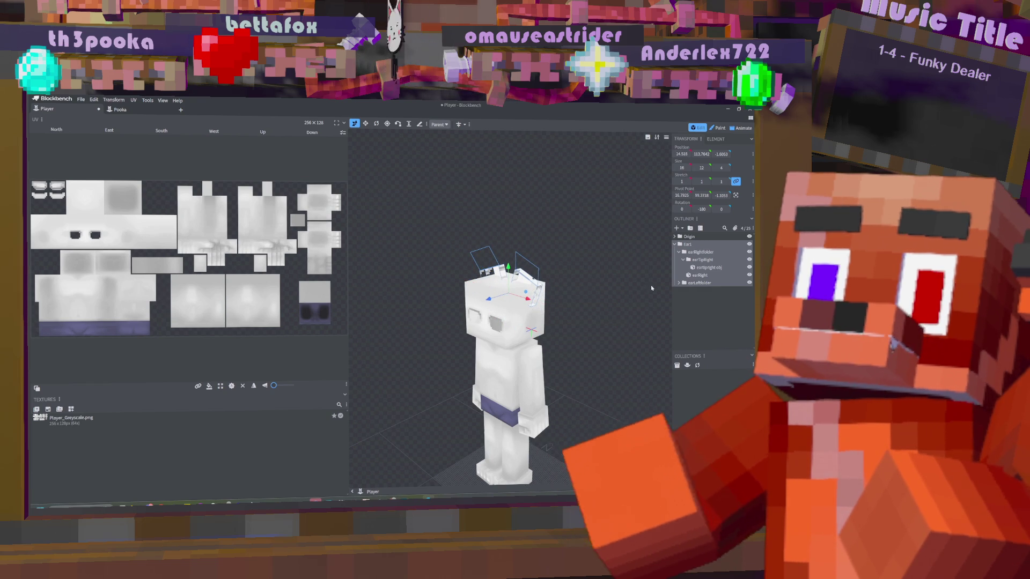
pyautogui.press('KP_1')
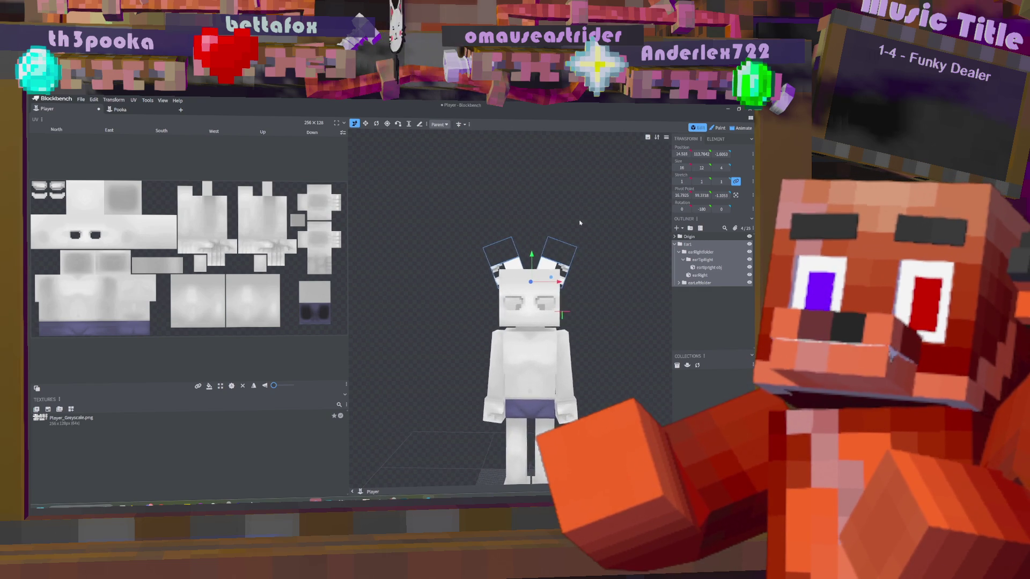
pyautogui.scroll(2, 609, 318)
pyautogui.moveTo(609, 316)
pyautogui.mouseDown()
pyautogui.moveTo(548, 322)
pyautogui.moveTo(611, 332)
pyautogui.moveTo(548, 197)
pyautogui.moveTo(577, 198)
pyautogui.moveTo(545, 196)
pyautogui.mouseUp()
pyautogui.press('Right')
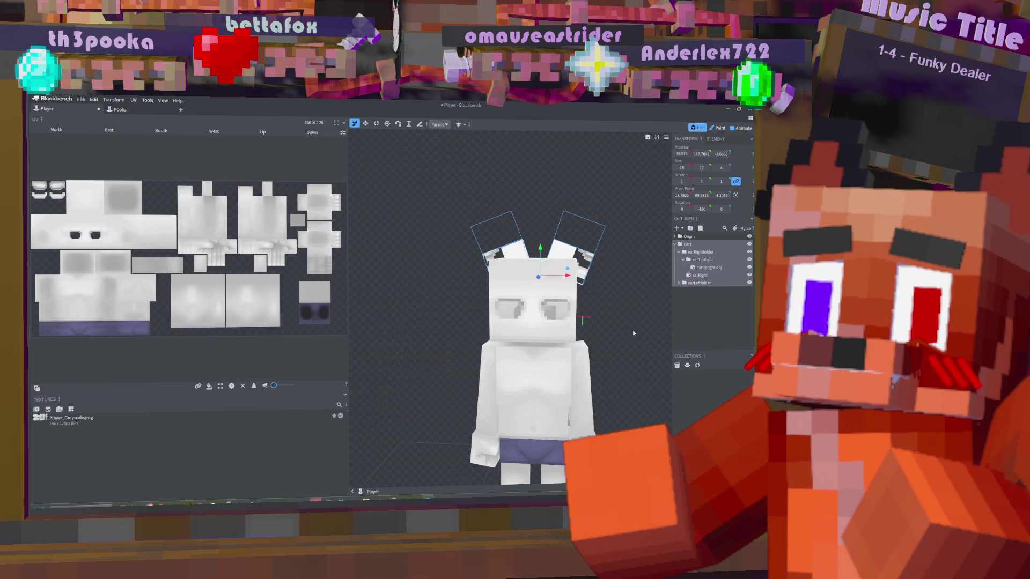
# - Select the Ear1 group and set its pivot X to 0.25
pyautogui.click(698, 245)
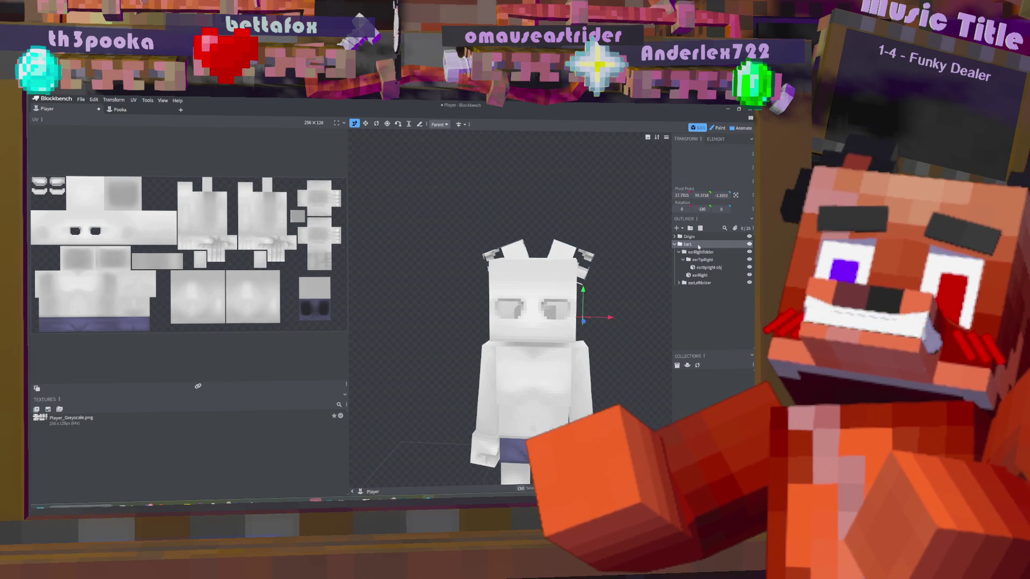
pyautogui.click(700, 268)
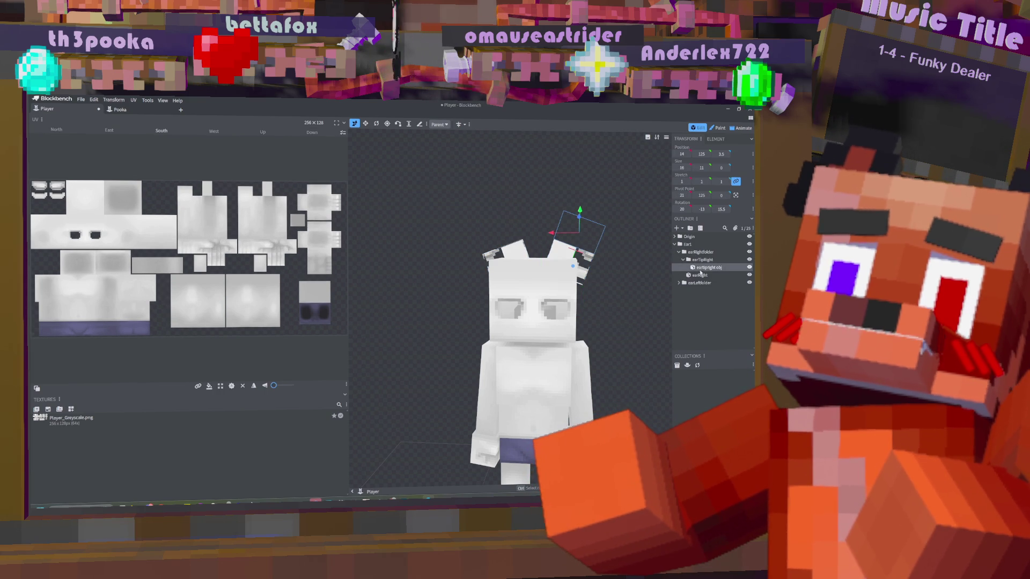
pyautogui.click(700, 276)
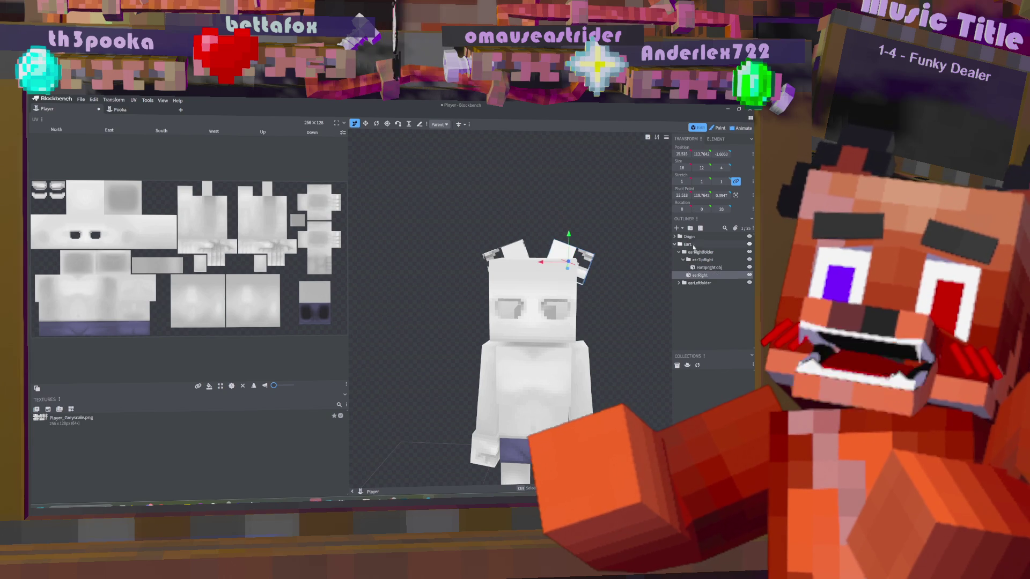
pyautogui.click(693, 245)
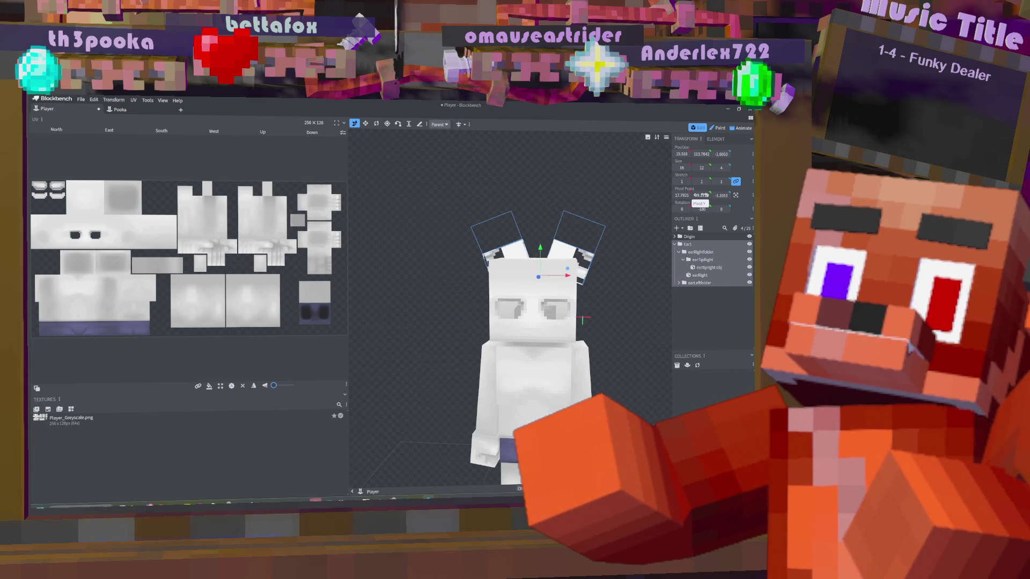
pyautogui.moveTo(686, 196); pyautogui.dragTo(685, 197)
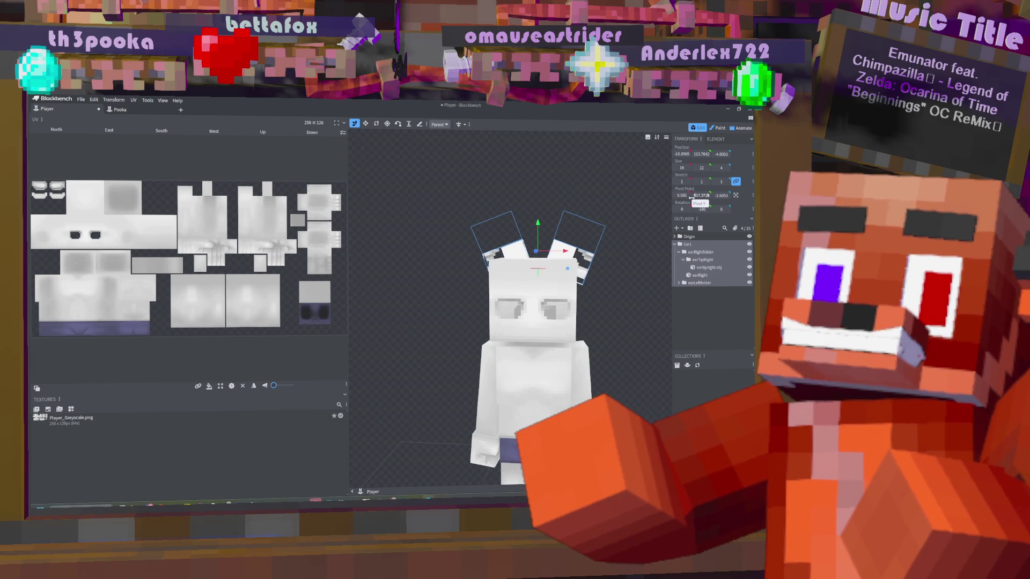
pyautogui.moveTo(545, 198)
pyautogui.mouseDown()
pyautogui.moveTo(536, 199)
pyautogui.moveTo(547, 198)
pyautogui.mouseUp()
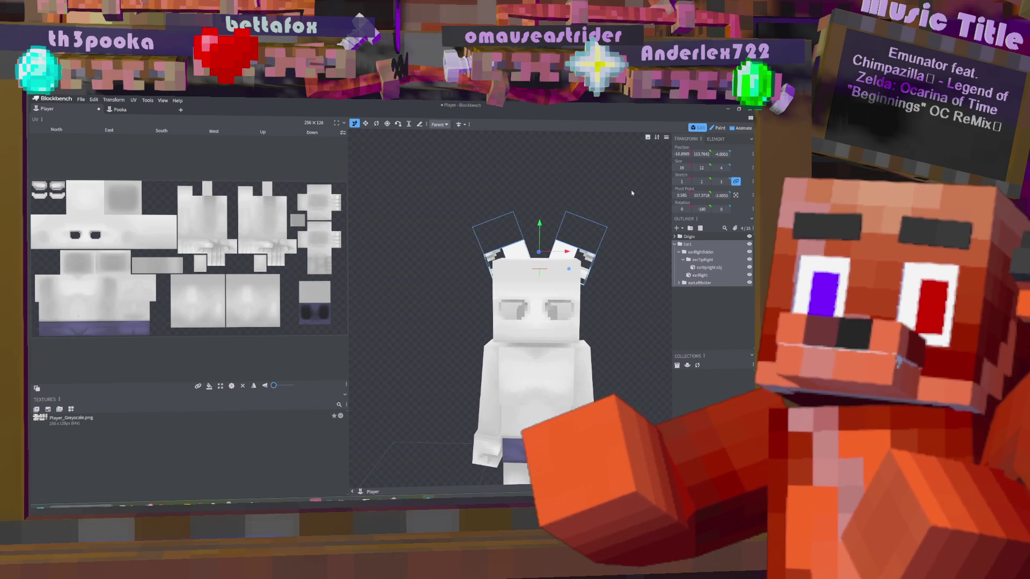
pyautogui.write('0')
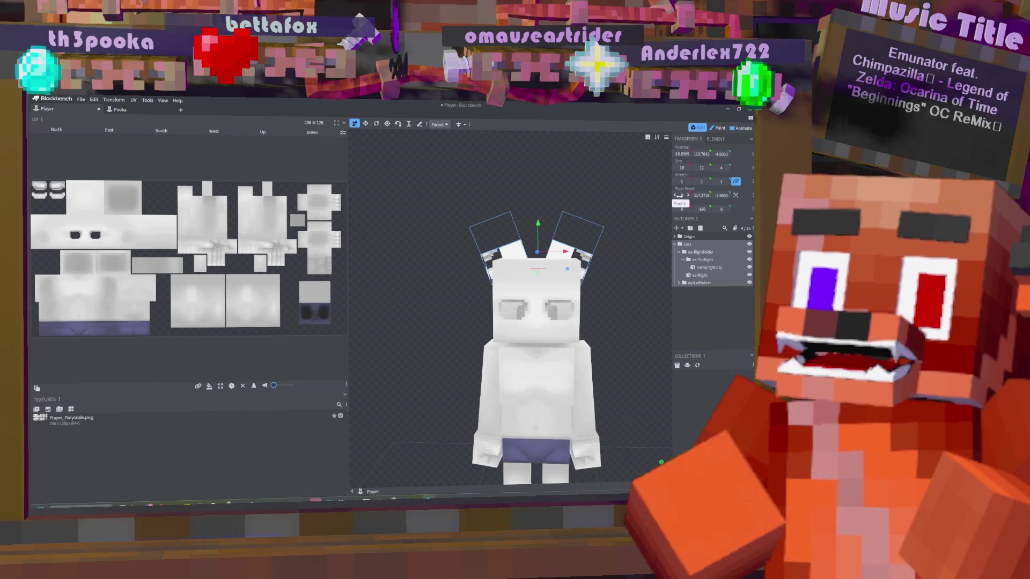
pyautogui.moveTo(558, 217); pyautogui.dragTo(562, 219)
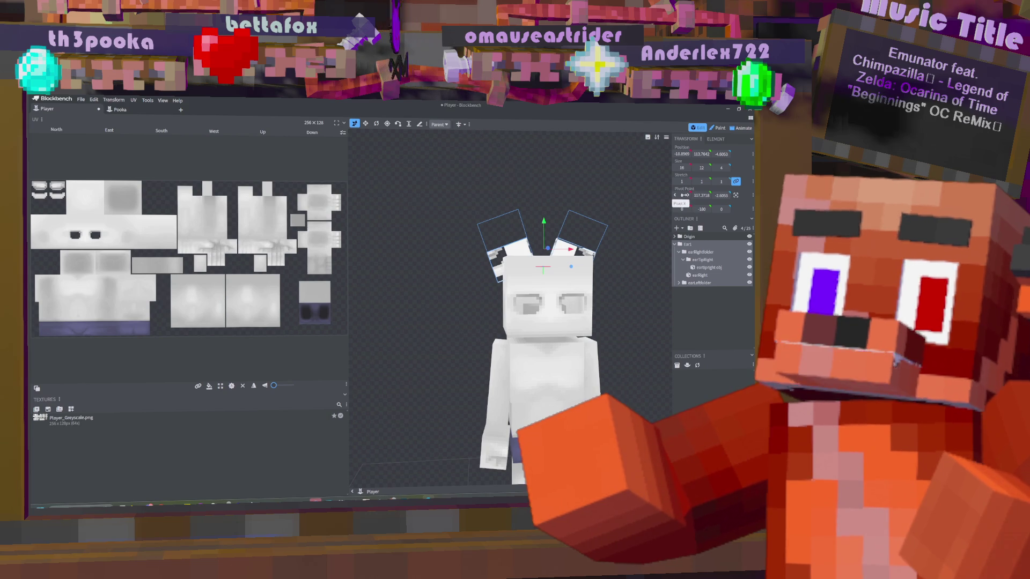
pyautogui.write('0.25')
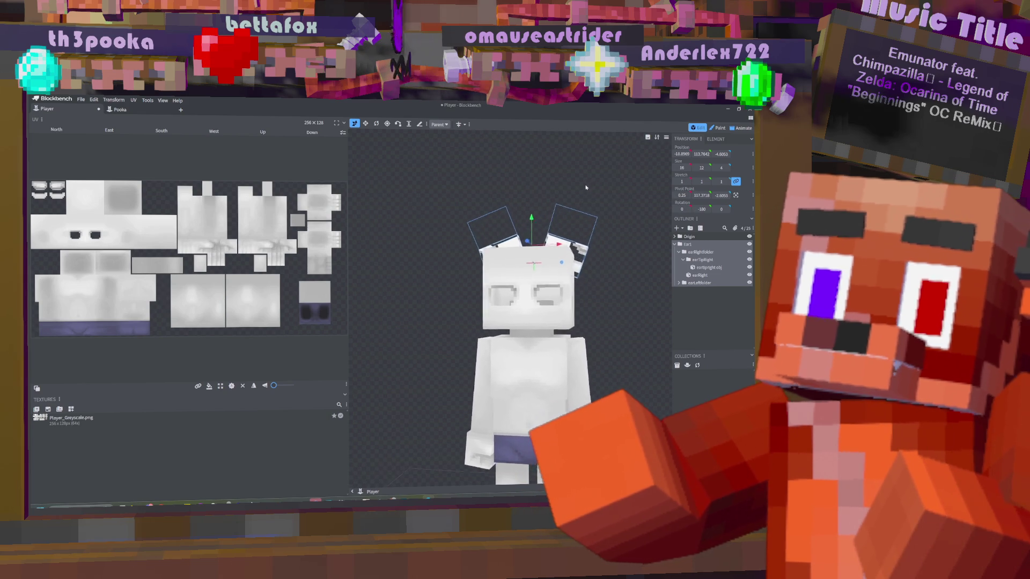
# - Raise the ears 4 units higher on the player's head, then return to the Pooka model
pyautogui.moveTo(538, 221); pyautogui.dragTo(542, 216)
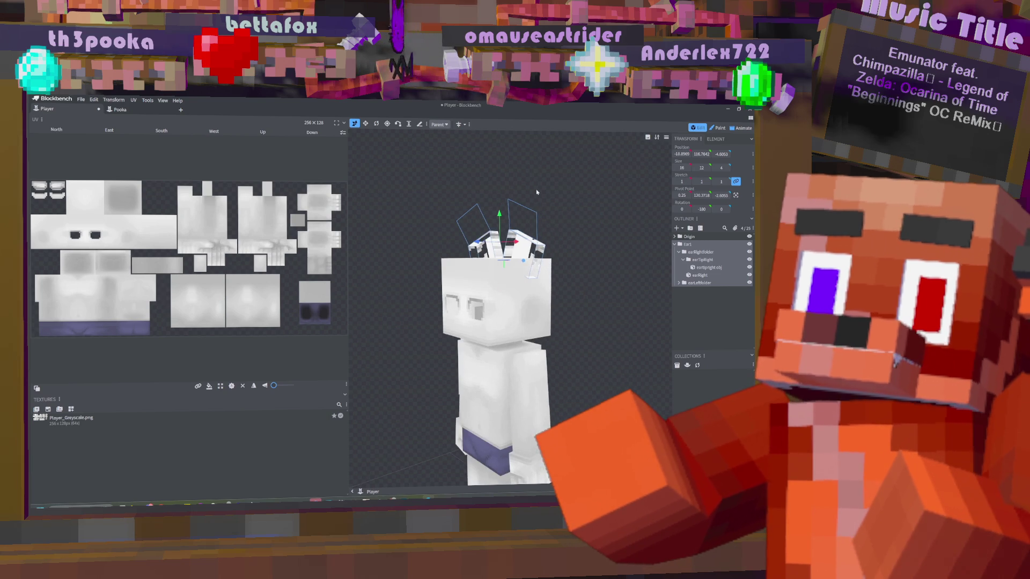
pyautogui.moveTo(537, 216); pyautogui.dragTo(543, 216)
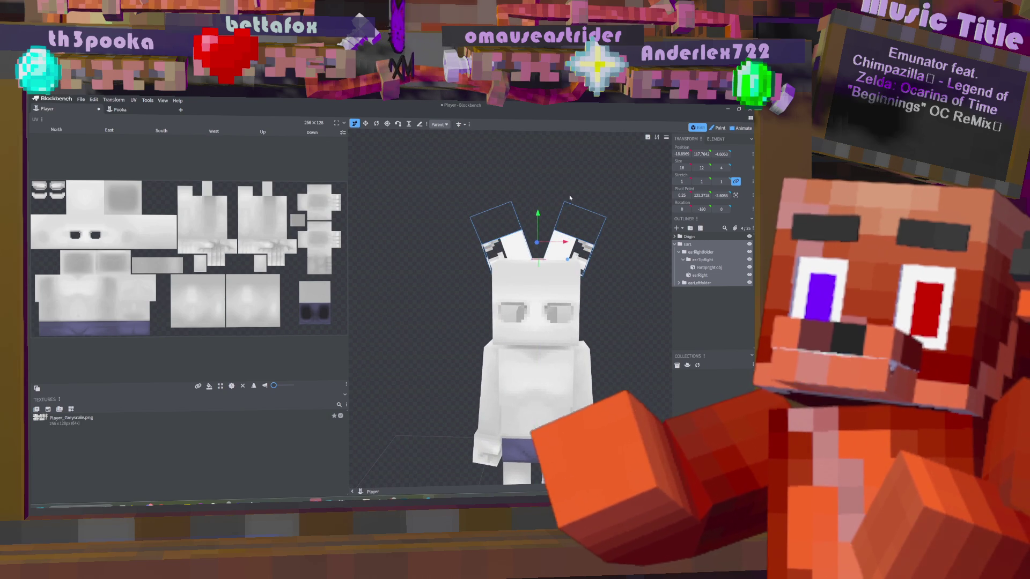
pyautogui.moveTo(608, 318); pyautogui.dragTo(630, 311)
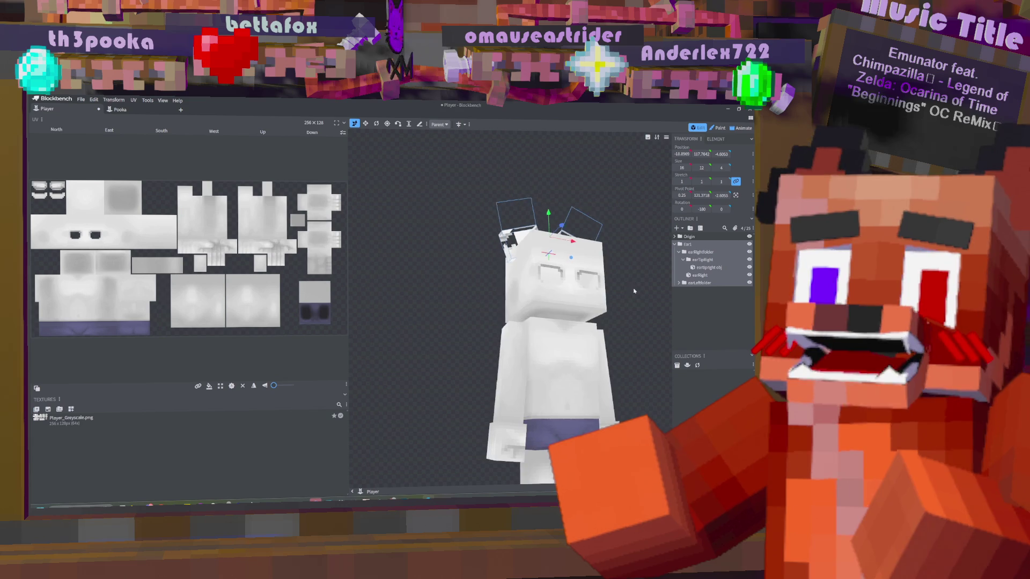
pyautogui.moveTo(550, 212); pyautogui.dragTo(552, 221)
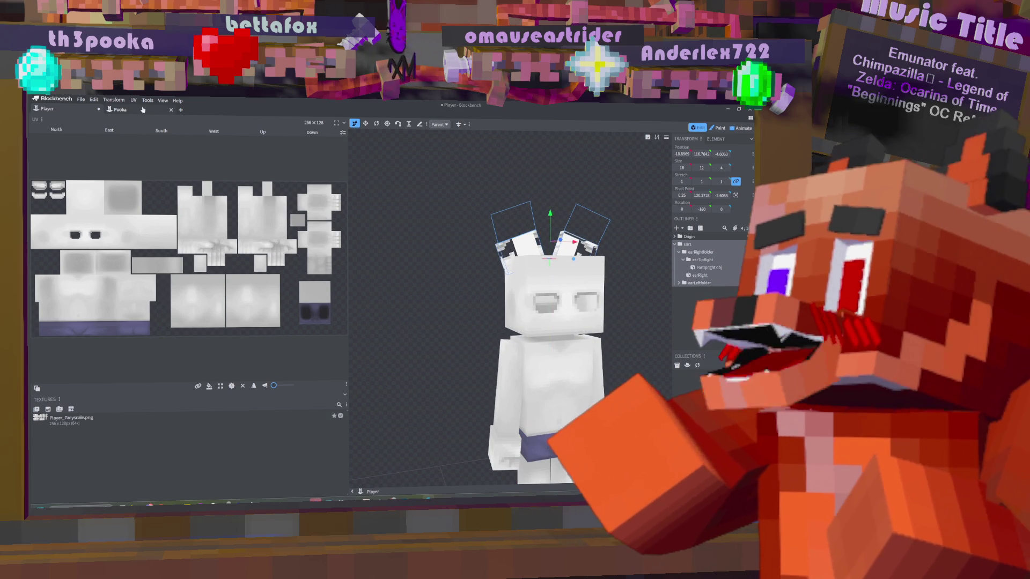
pyautogui.click(120, 109)
# - Copy the Pooka's Snoot cube and group, then return to the Player model
pyautogui.moveTo(553, 236); pyautogui.dragTo(542, 244)
pyautogui.click(553, 235)
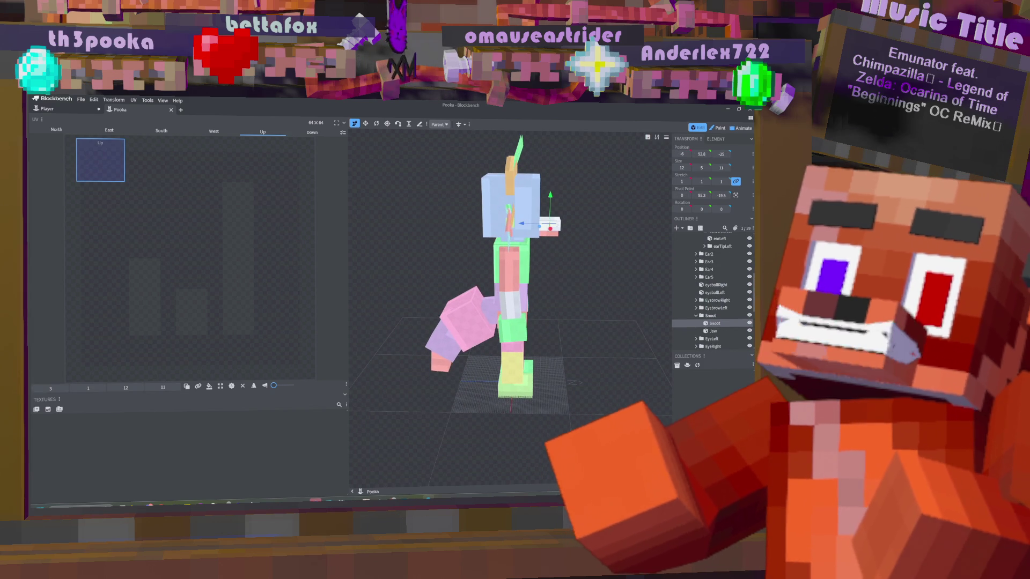
pyautogui.keyDown('ctrl'); pyautogui.click(710, 316); pyautogui.keyUp('ctrl')
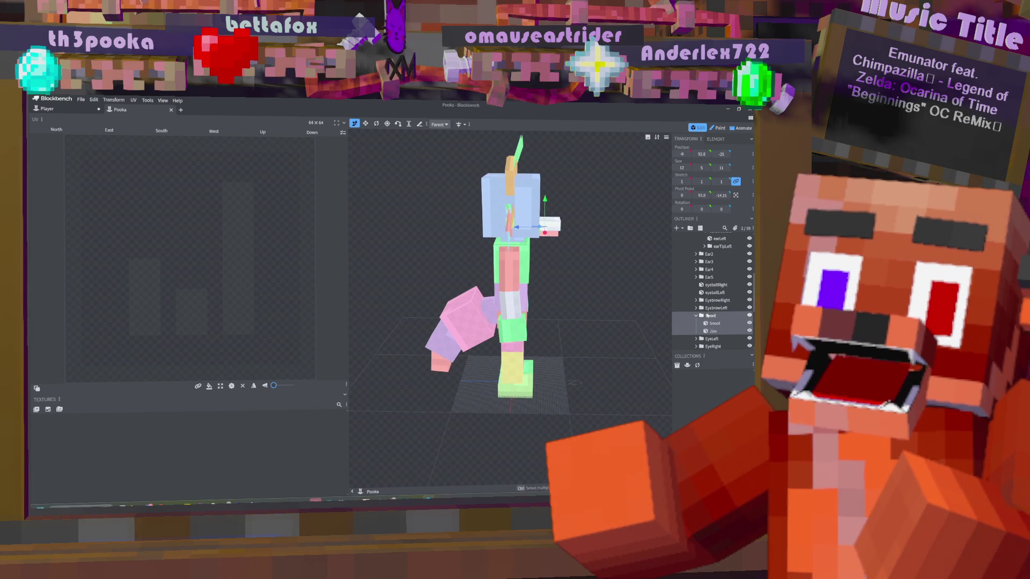
pyautogui.rightClick(710, 316)
pyautogui.click(668, 321)
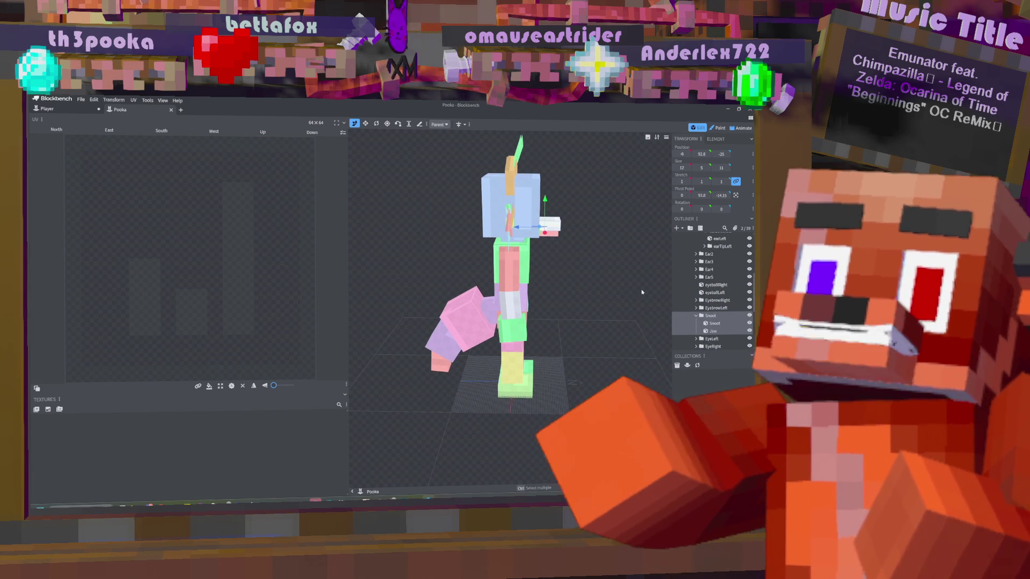
pyautogui.click(48, 109)
pyautogui.rightClick(439, 190)
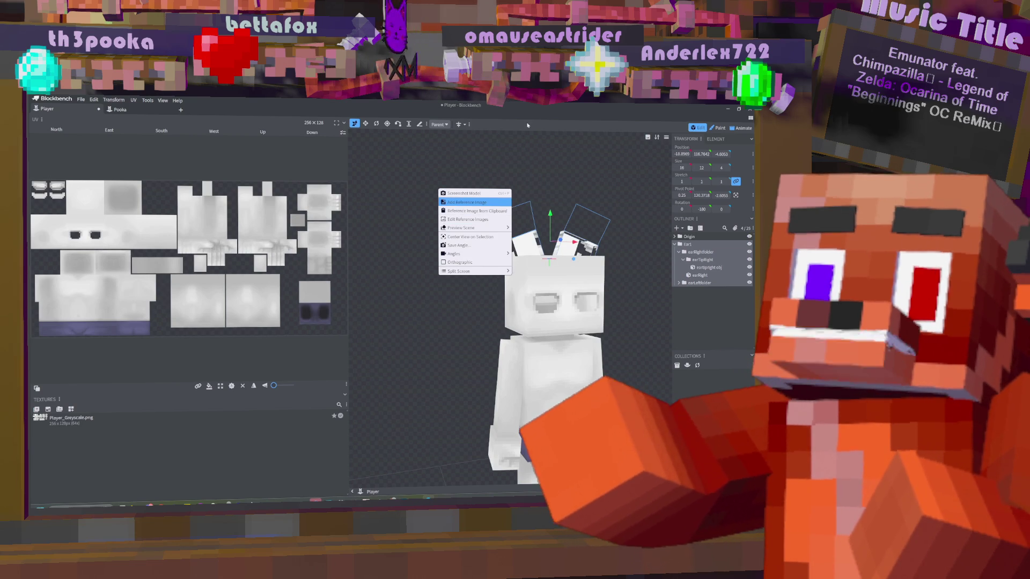
# - Paste the Snoot into the player model and push it 5 units forward along Z
pyautogui.press('Escape')
pyautogui.hotkey('ctrl', 'v')
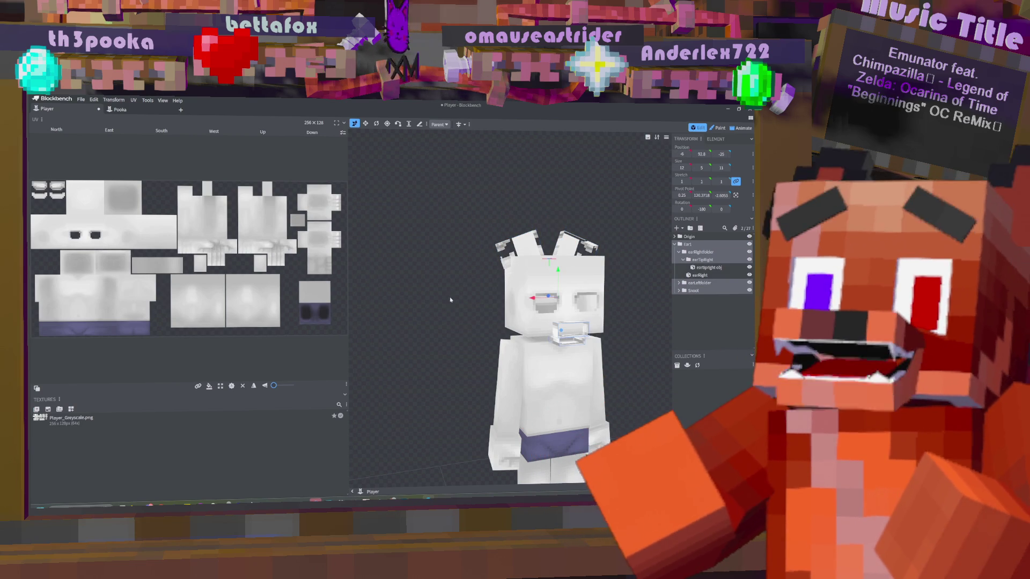
pyautogui.moveTo(452, 302)
pyautogui.mouseDown()
pyautogui.moveTo(483, 300)
pyautogui.moveTo(418, 291)
pyautogui.moveTo(434, 290)
pyautogui.moveTo(442, 272)
pyautogui.mouseUp()
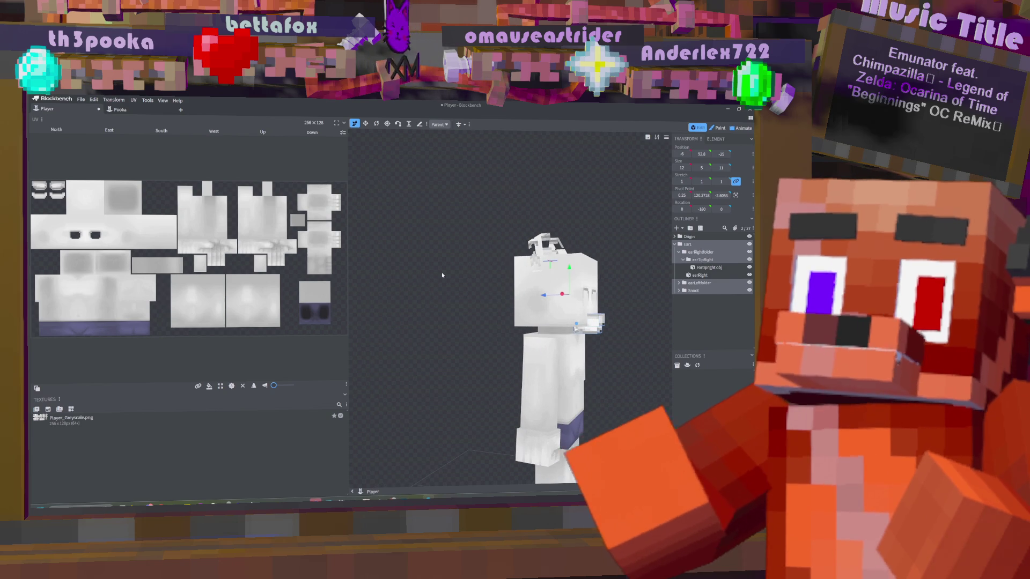
pyautogui.click(697, 291)
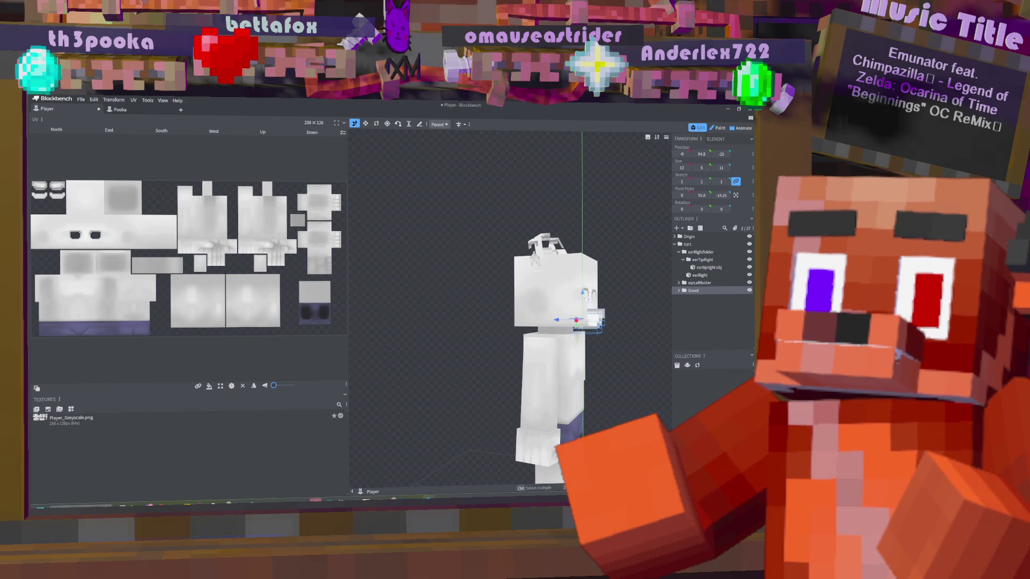
pyautogui.moveTo(558, 320)
pyautogui.mouseDown()
pyautogui.moveTo(586, 322)
pyautogui.moveTo(570, 320)
pyautogui.mouseUp()
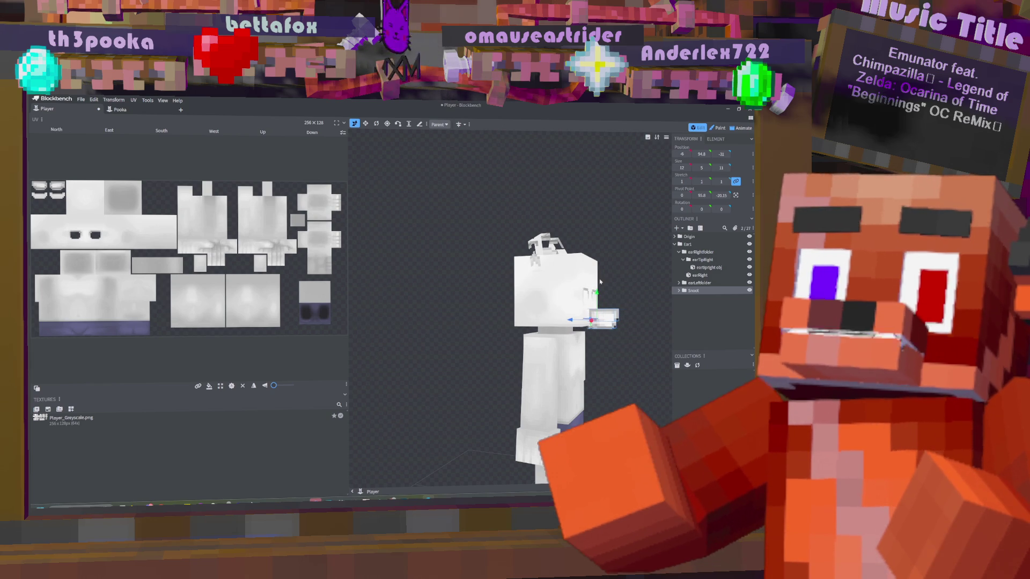
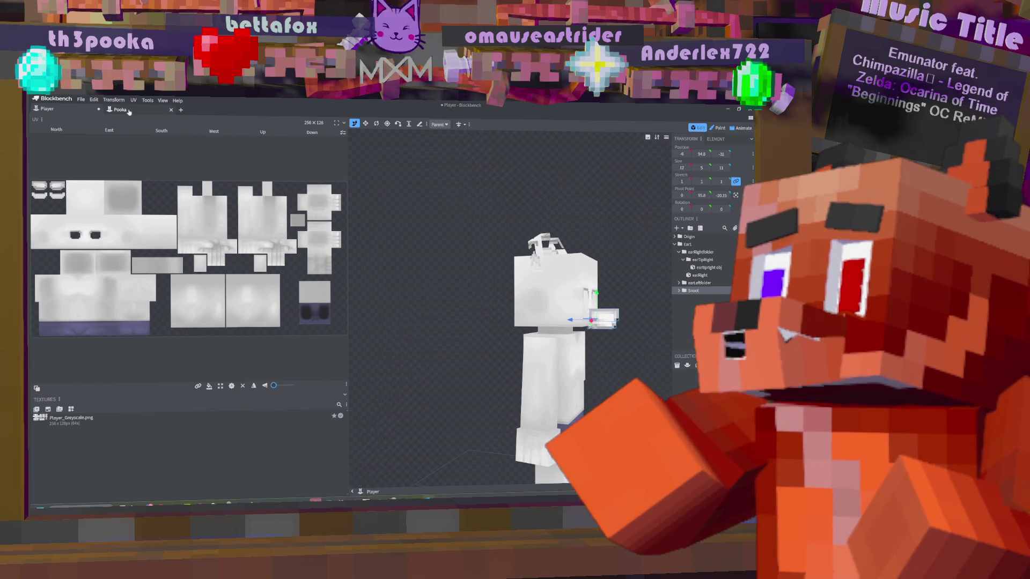
# - Copy the Tail group from the Pooka project and return to the Player project
pyautogui.click(119, 110)
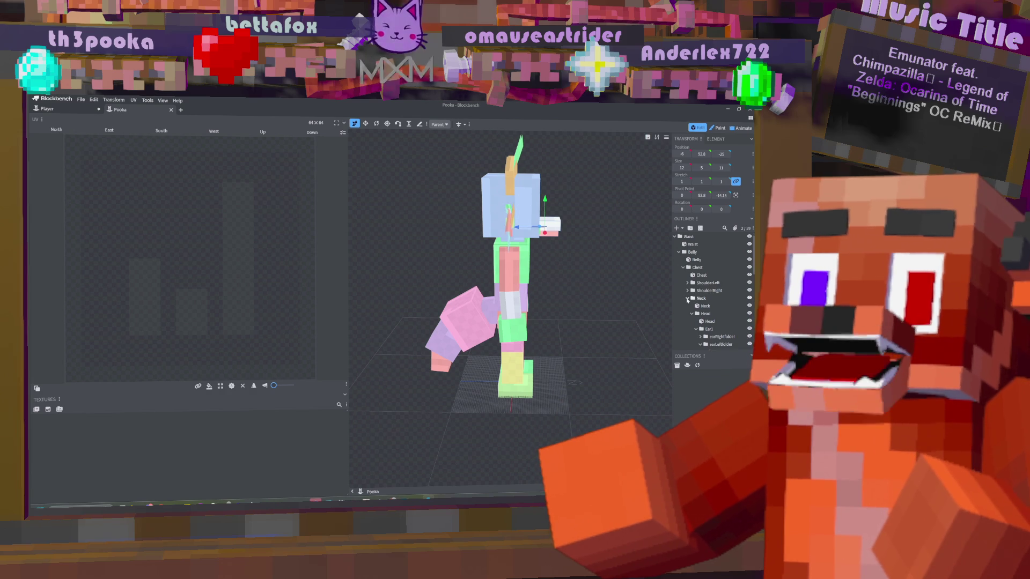
pyautogui.click(687, 321)
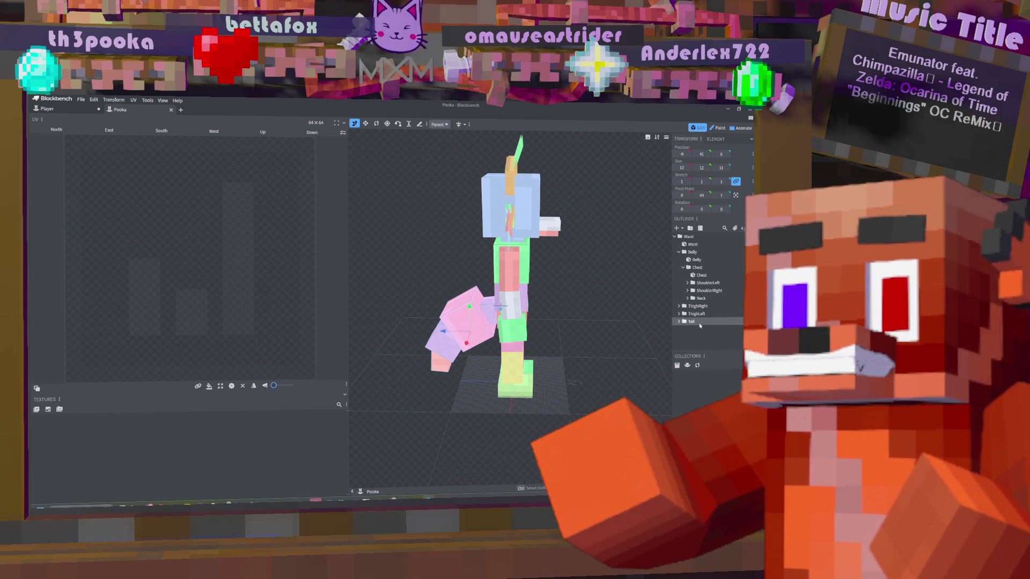
pyautogui.click(47, 108)
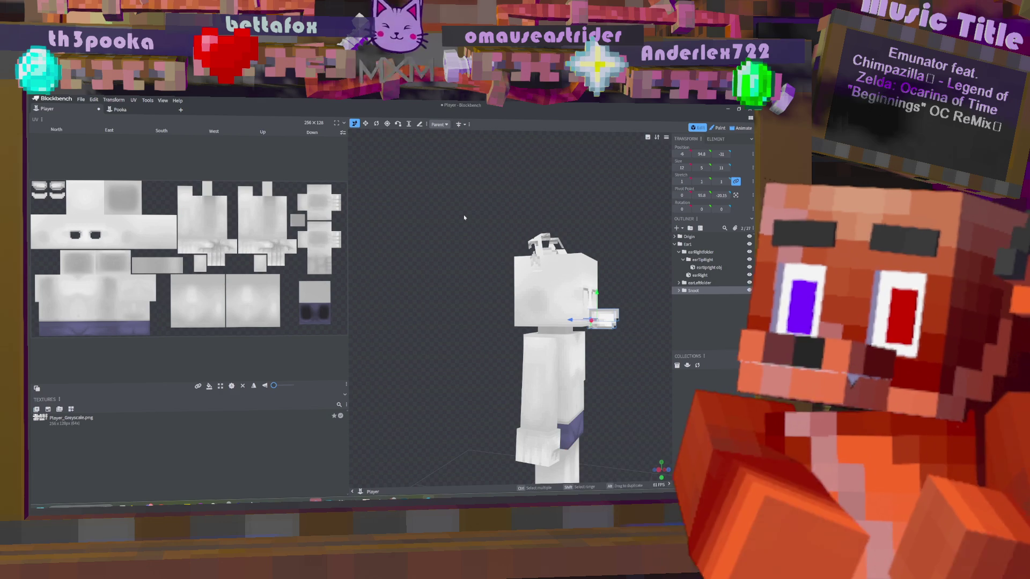
# - Paste the Pooka Tail group into the Player model and select the Snoot group
pyautogui.hotkey('ctrl', 'v')
pyautogui.moveTo(464, 217)
pyautogui.mouseDown()
pyautogui.moveTo(556, 319)
pyautogui.moveTo(577, 325)
pyautogui.mouseUp()
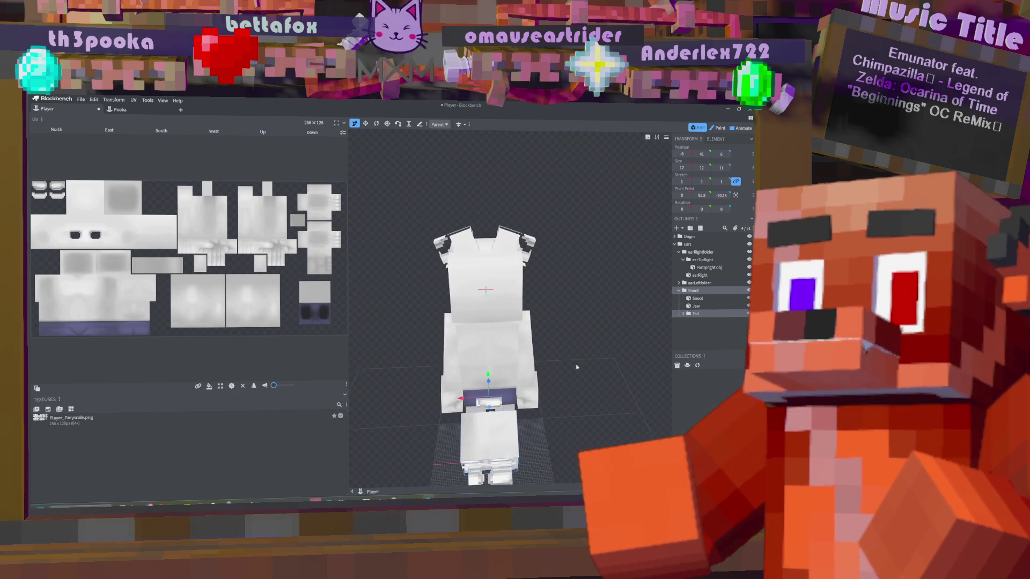
pyautogui.moveTo(560, 384)
pyautogui.mouseDown()
pyautogui.moveTo(567, 401)
pyautogui.moveTo(390, 131)
pyautogui.mouseUp()
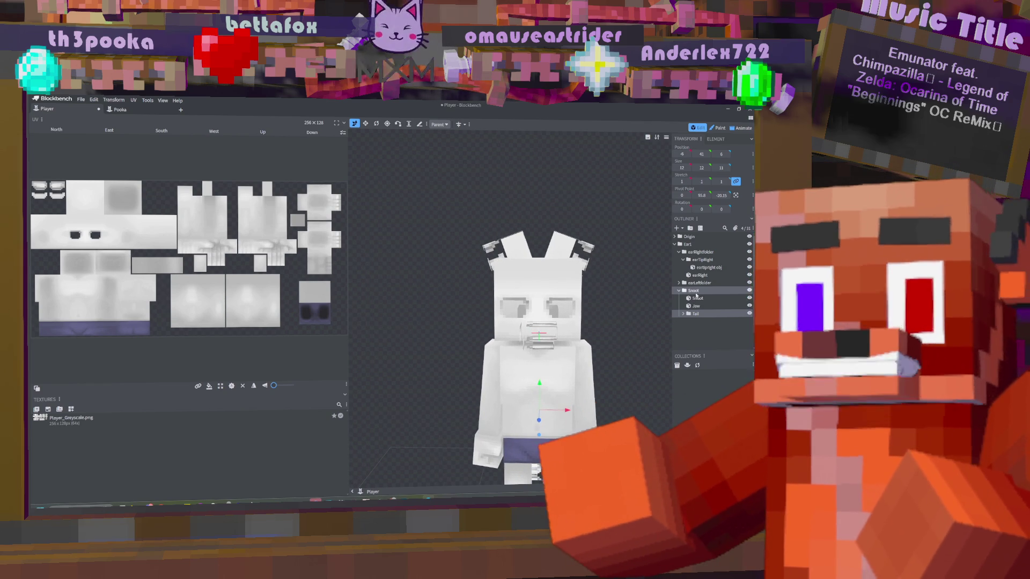
pyautogui.click(694, 290)
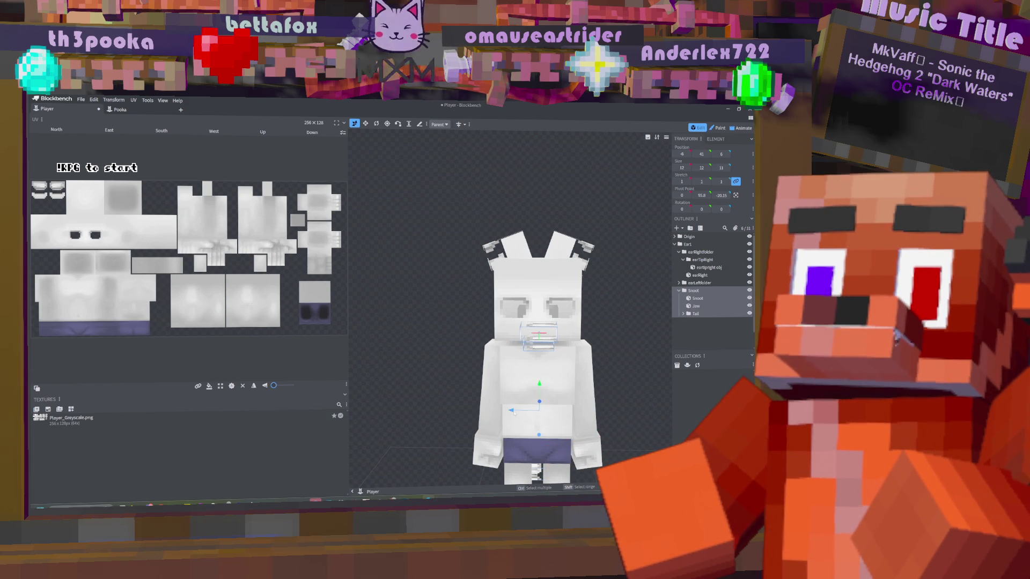
# - Nudge the snout one unit along X with the move gizmo
pyautogui.moveTo(511, 410); pyautogui.dragTo(509, 411)
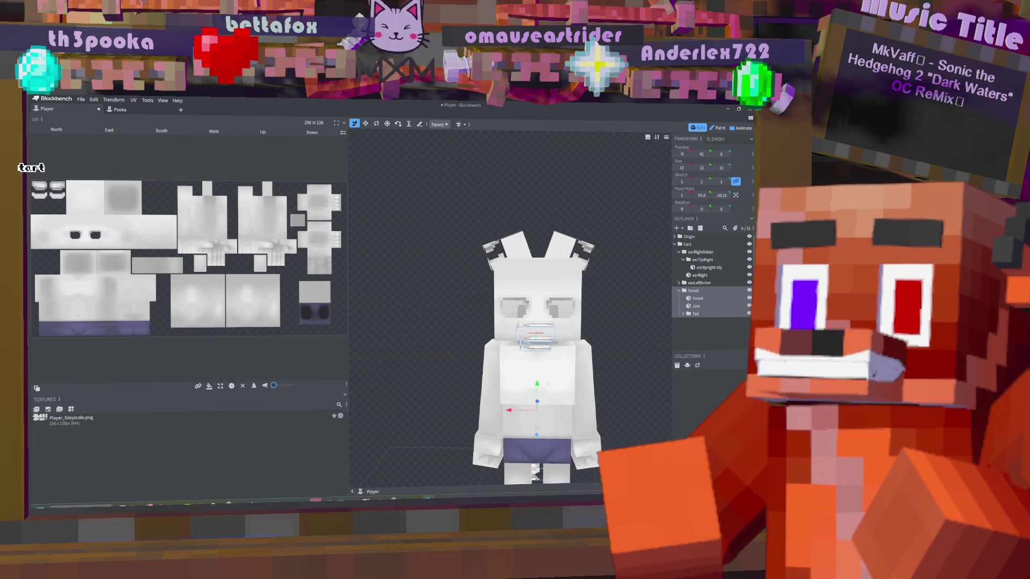
pyautogui.moveTo(508, 410); pyautogui.dragTo(512, 411)
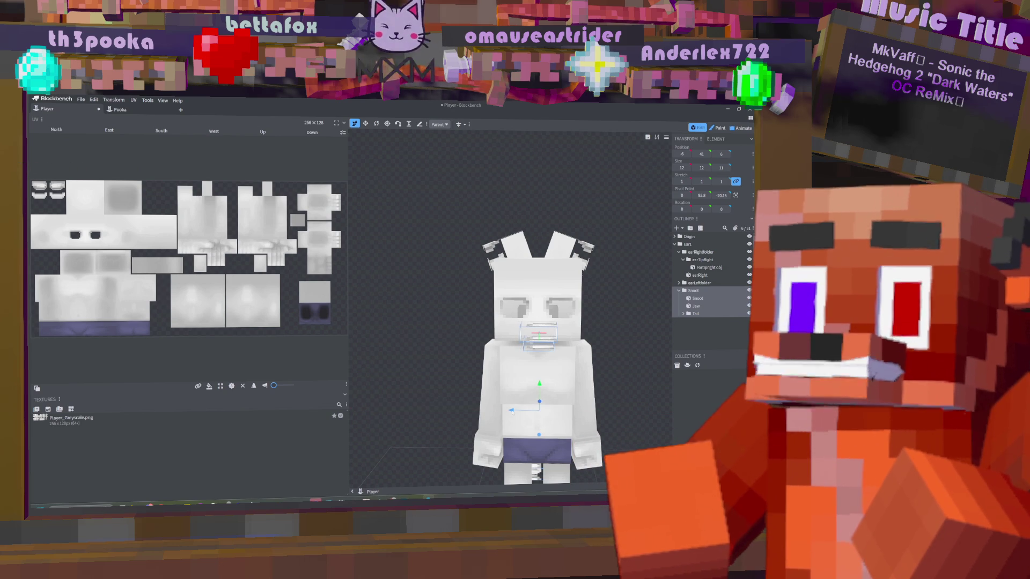
pyautogui.moveTo(512, 411); pyautogui.dragTo(513, 412)
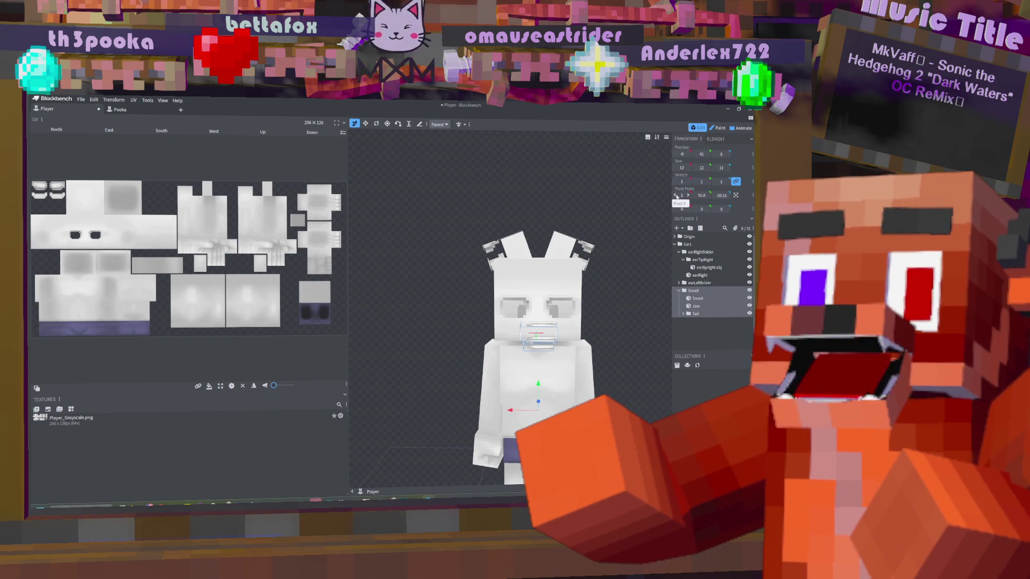
# - Set the Snoot group's pivot X to 0, then shift the snout one unit along X
pyautogui.moveTo(676, 195); pyautogui.dragTo(682, 196)
pyautogui.moveTo(510, 410); pyautogui.dragTo(511, 410)
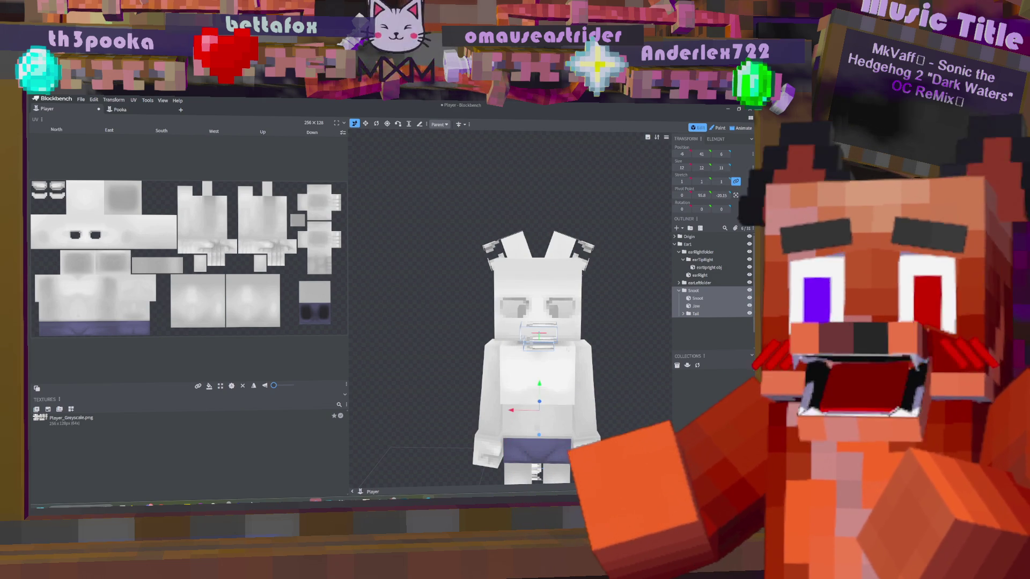
pyautogui.click(694, 291)
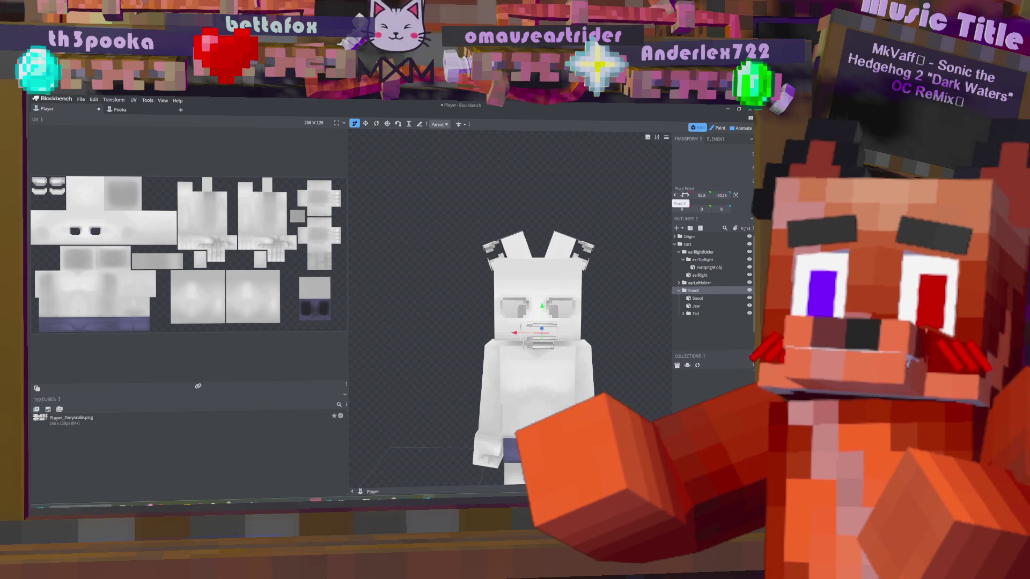
pyautogui.moveTo(688, 195); pyautogui.dragTo(695, 195)
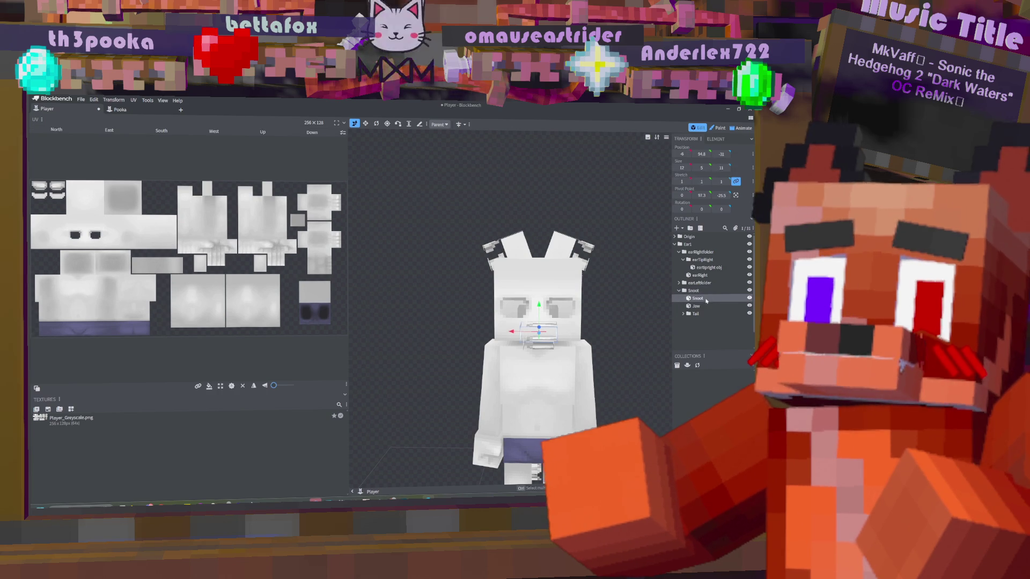
pyautogui.click(690, 291)
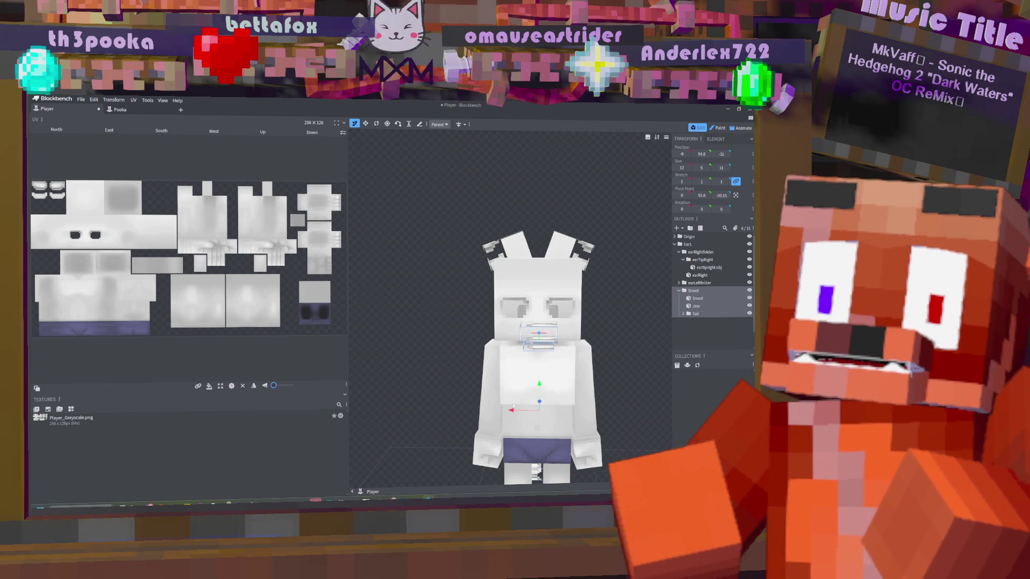
pyautogui.moveTo(511, 410); pyautogui.dragTo(513, 412)
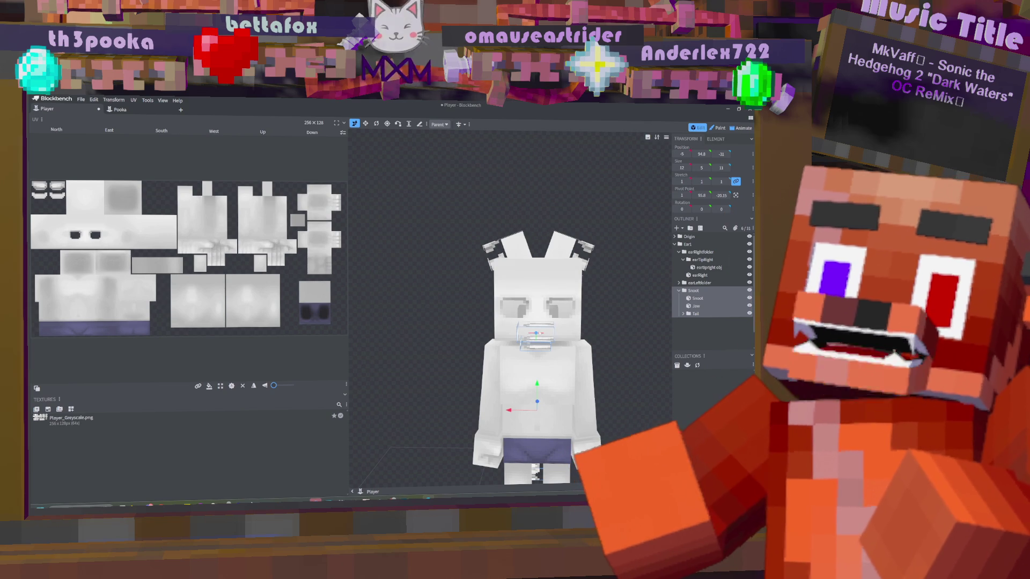
# - Widen the Jaw cube to 11 units and move Tail out of the Snoot group
pyautogui.click(487, 333)
pyautogui.moveTo(479, 333)
pyautogui.mouseDown()
pyautogui.moveTo(541, 336)
pyautogui.moveTo(466, 330)
pyautogui.mouseUp()
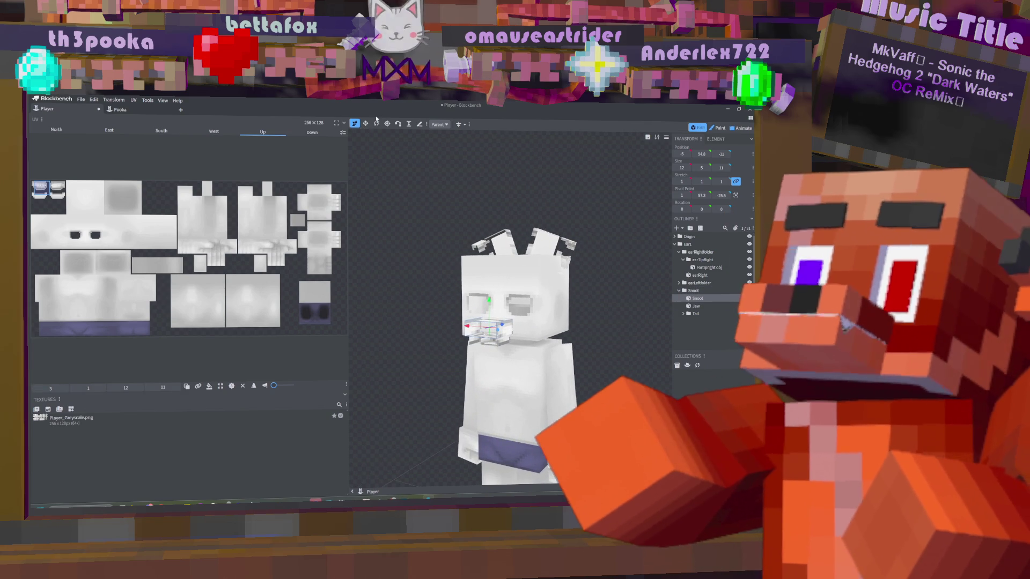
pyautogui.click(365, 124)
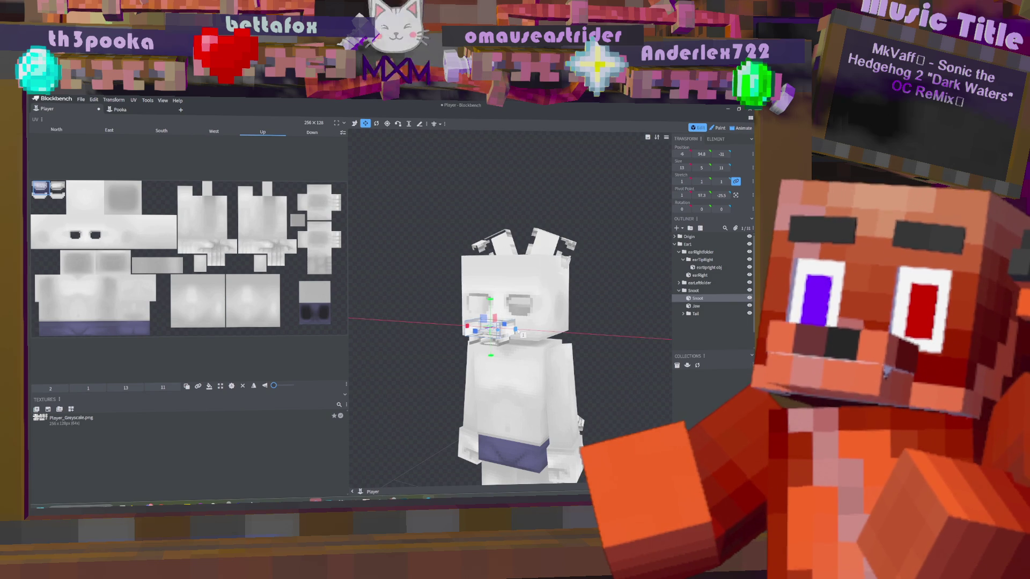
pyautogui.click(499, 339)
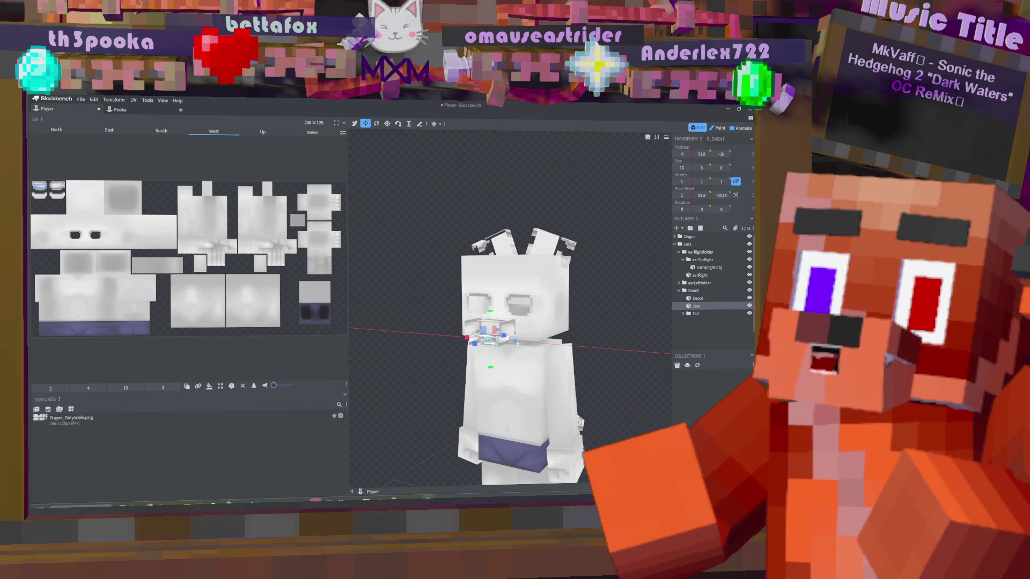
pyautogui.moveTo(467, 338); pyautogui.dragTo(460, 338)
pyautogui.moveTo(601, 328)
pyautogui.mouseDown()
pyautogui.moveTo(703, 329)
pyautogui.moveTo(694, 326)
pyautogui.moveTo(633, 424)
pyautogui.mouseUp()
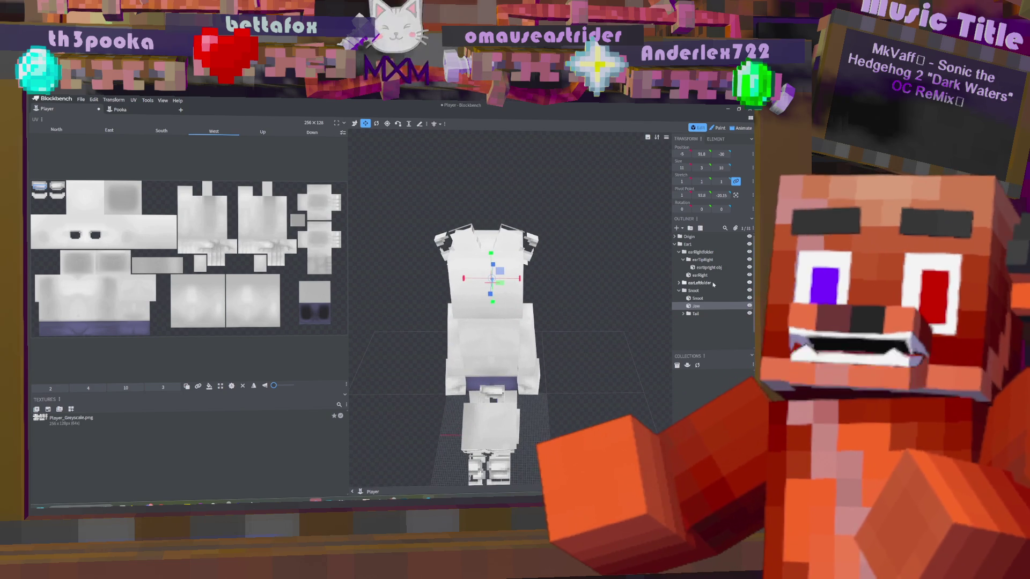
pyautogui.moveTo(694, 313); pyautogui.dragTo(698, 290)
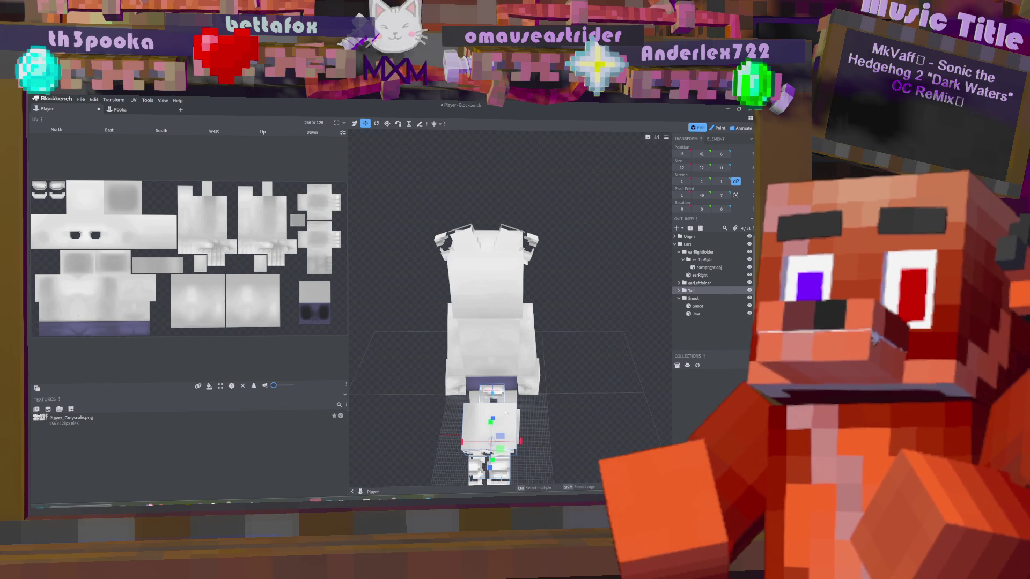
pyautogui.moveTo(581, 369)
pyautogui.mouseDown()
pyautogui.moveTo(596, 356)
pyautogui.moveTo(584, 378)
pyautogui.moveTo(609, 378)
pyautogui.moveTo(583, 389)
pyautogui.moveTo(590, 349)
pyautogui.moveTo(649, 322)
pyautogui.mouseUp()
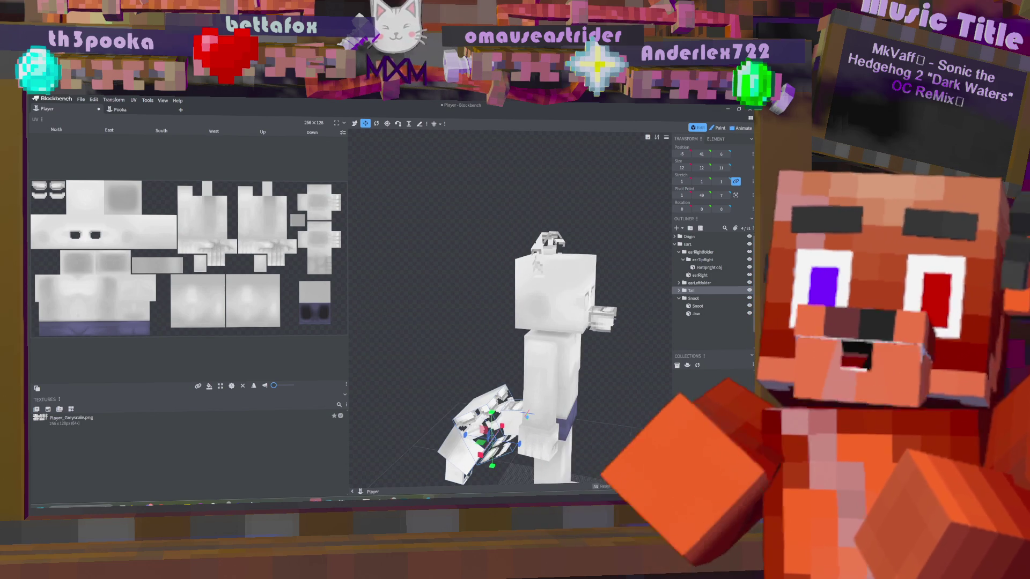
# - Expand Origin and Pelvis in the Outliner and nest the Tail group inside Pelvis
pyautogui.click(679, 298)
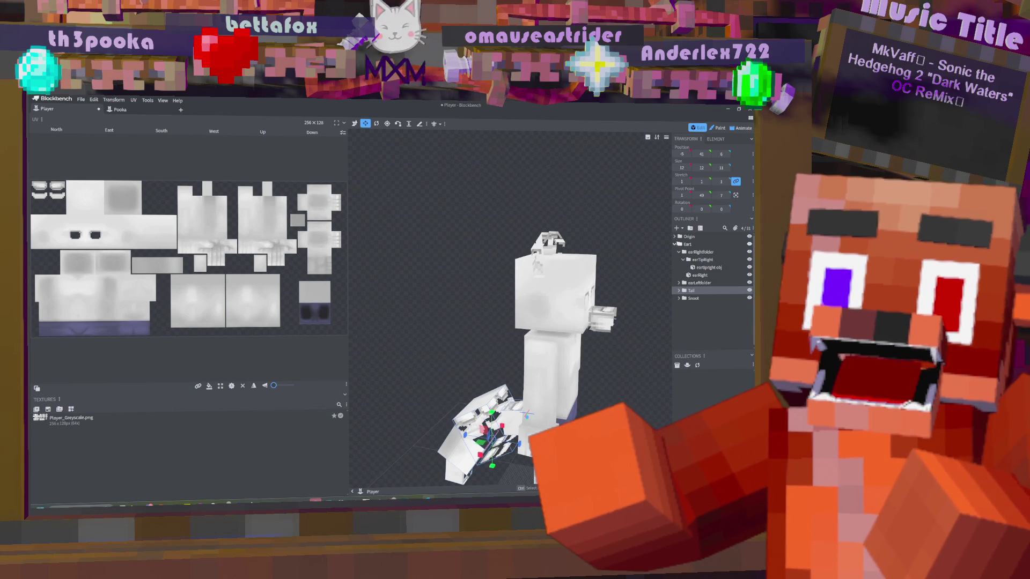
pyautogui.click(675, 237)
pyautogui.click(679, 244)
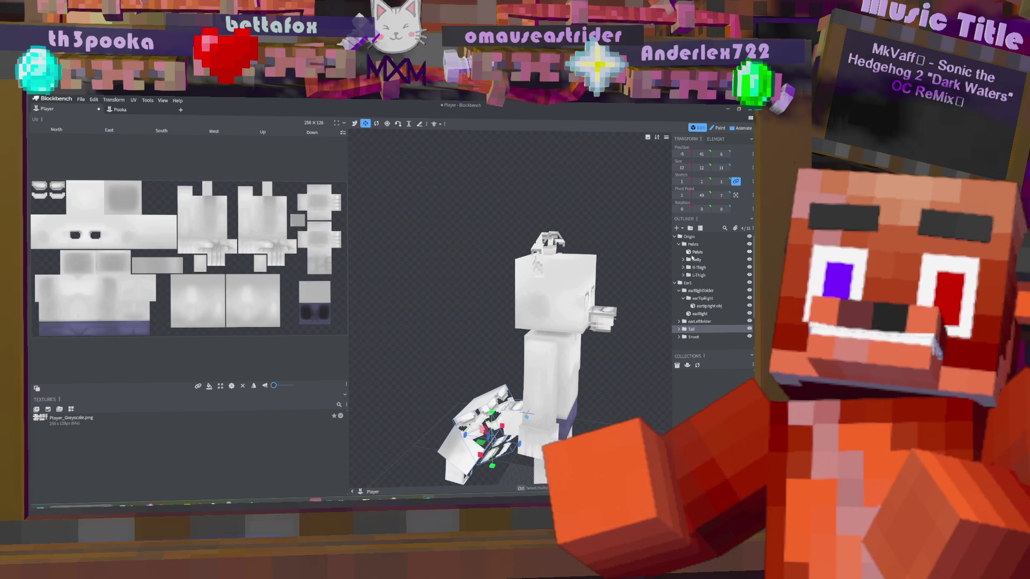
pyautogui.moveTo(691, 330); pyautogui.dragTo(707, 251)
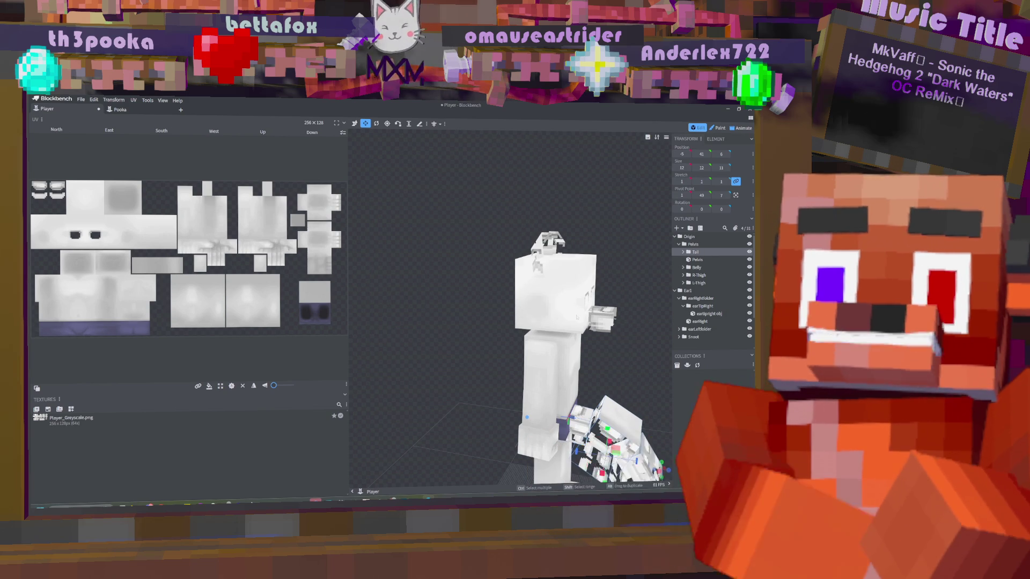
pyautogui.hotkey('ctrl', 'z')
pyautogui.keyDown('ctrl'); pyautogui.click(692, 329); pyautogui.keyUp('ctrl')
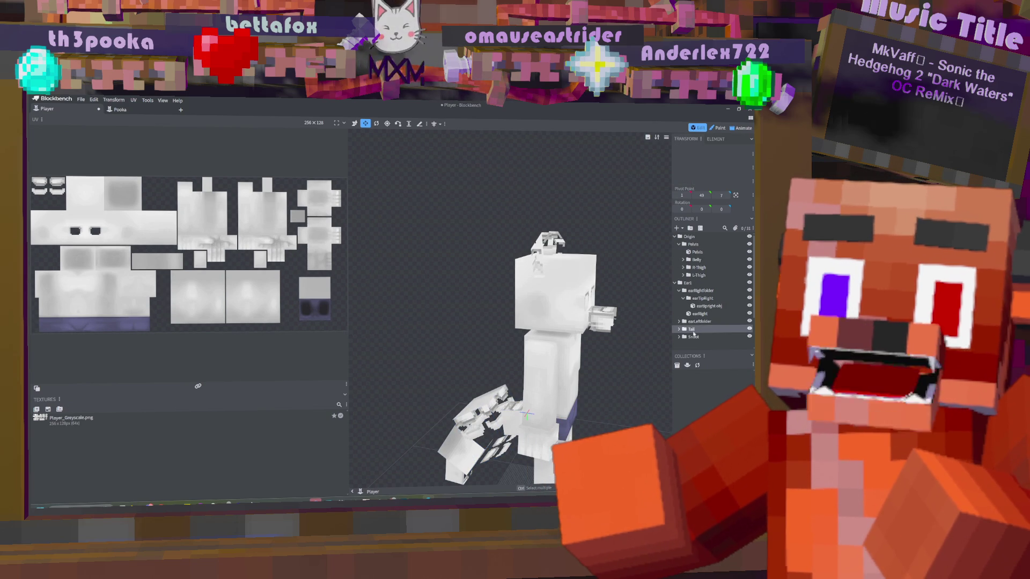
pyautogui.moveTo(693, 329); pyautogui.dragTo(701, 256)
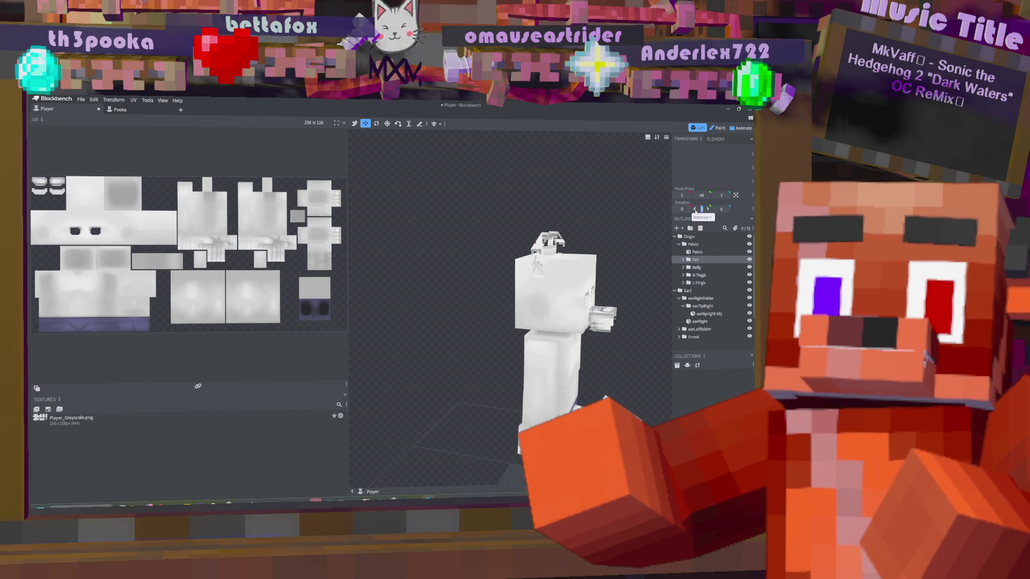
# - Set the tail's Y rotation to -180 and move it to Z -3, Y 45
pyautogui.moveTo(695, 209); pyautogui.dragTo(684, 209)
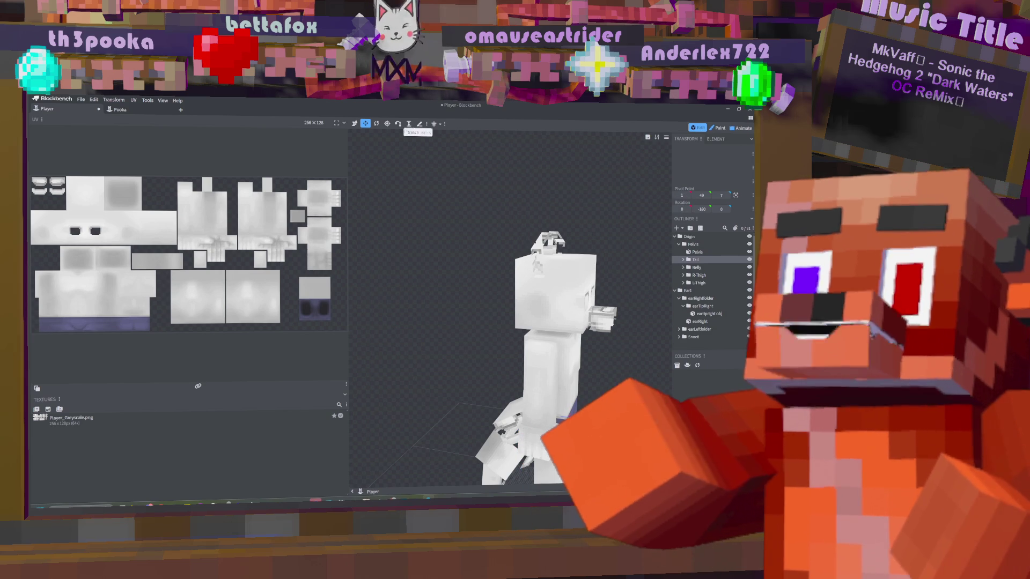
pyautogui.click(355, 124)
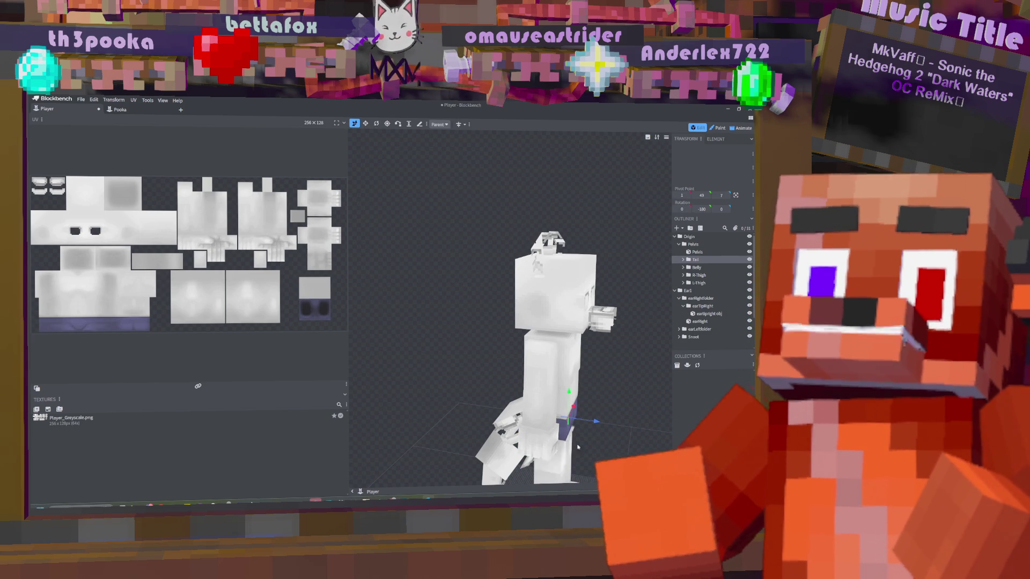
pyautogui.click(558, 447)
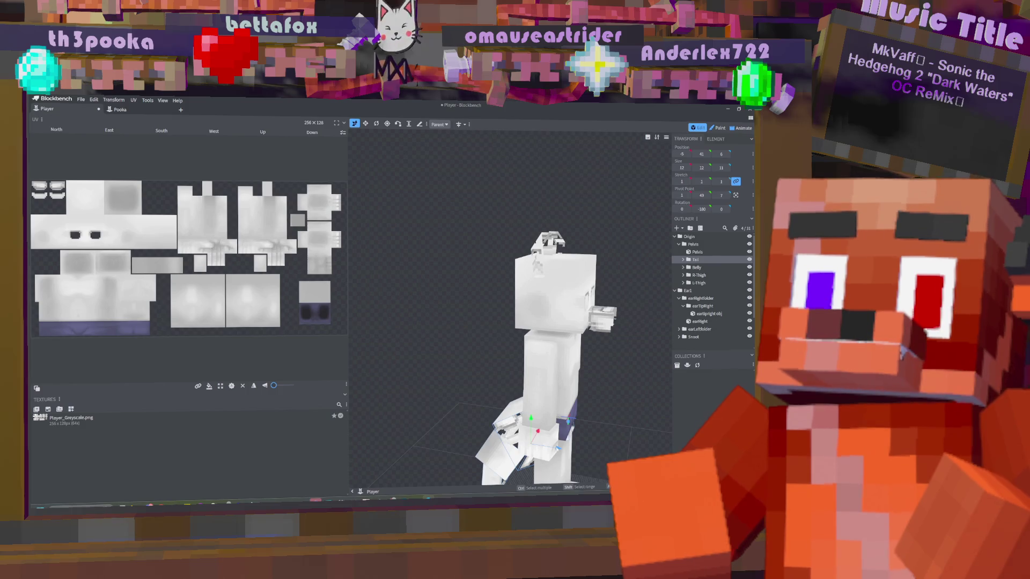
pyautogui.moveTo(558, 448)
pyautogui.mouseDown()
pyautogui.moveTo(619, 392)
pyautogui.moveTo(633, 462)
pyautogui.moveTo(655, 483)
pyautogui.mouseUp()
pyautogui.moveTo(483, 424); pyautogui.dragTo(483, 414)
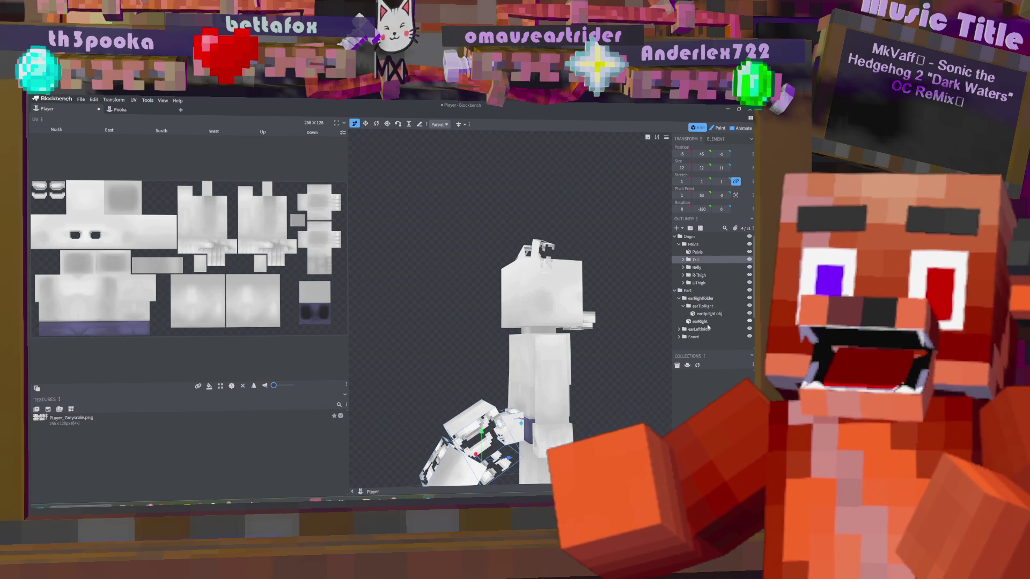
# - Expand Belly and Chest, then reparent the Ear1 group into the Head group
pyautogui.click(690, 292)
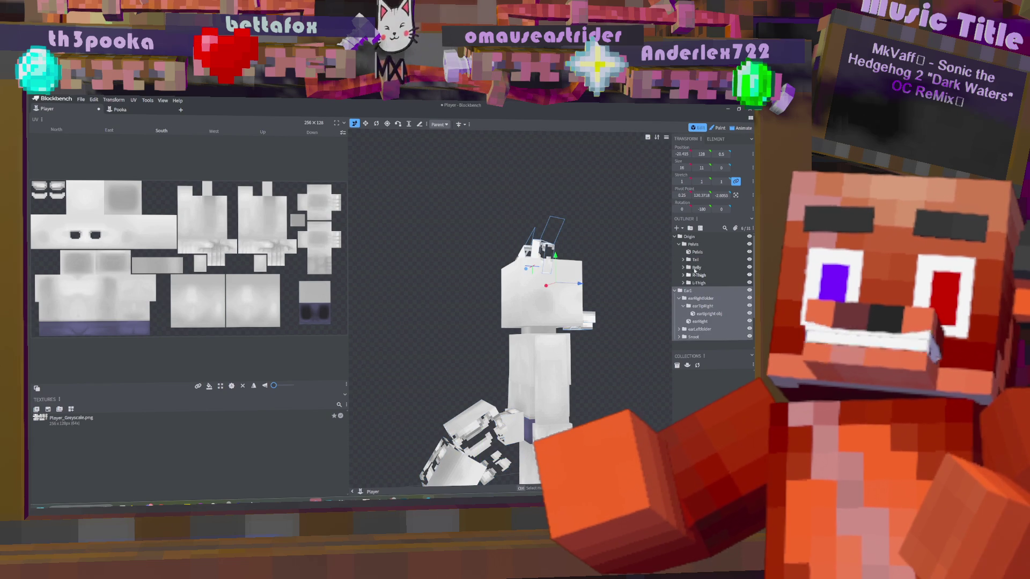
pyautogui.click(683, 267)
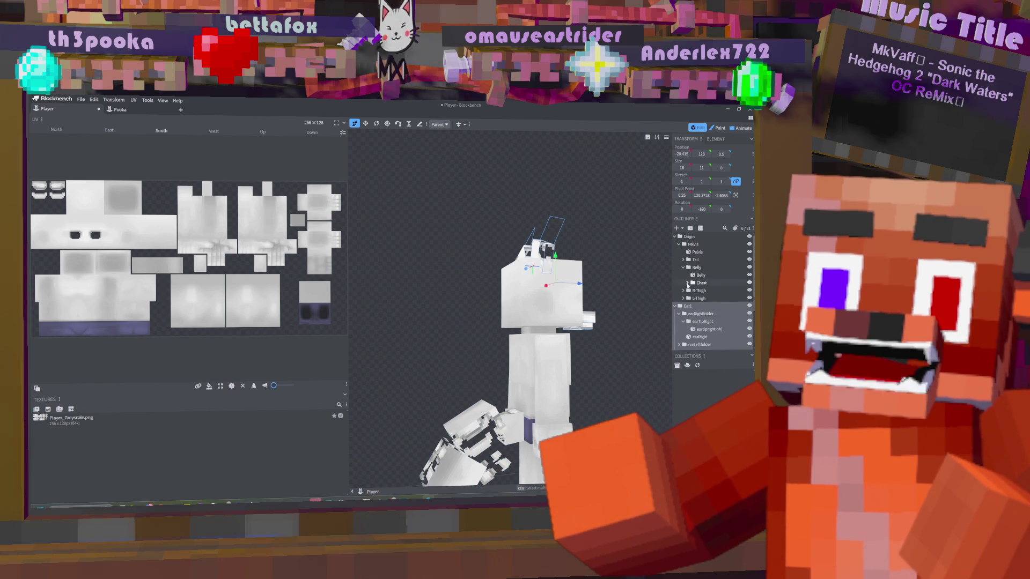
pyautogui.click(688, 283)
pyautogui.scroll(-1, 691, 288)
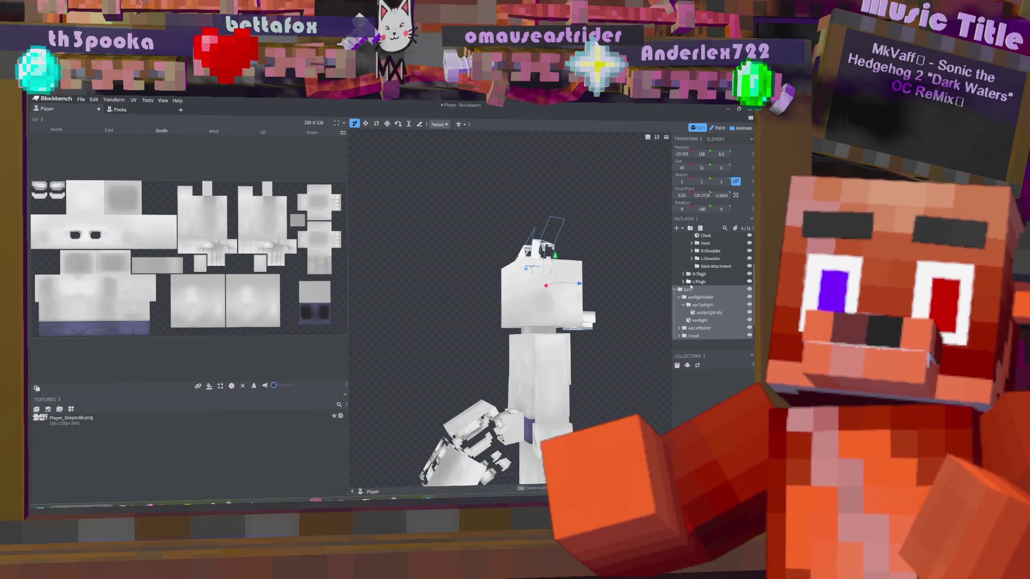
pyautogui.moveTo(688, 291); pyautogui.dragTo(710, 244)
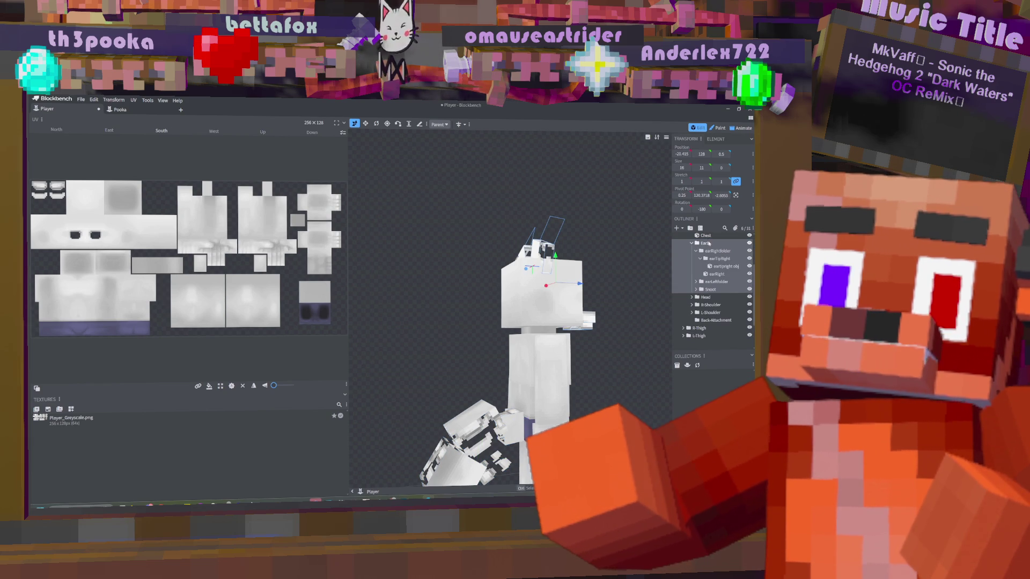
pyautogui.scroll(2, 710, 291)
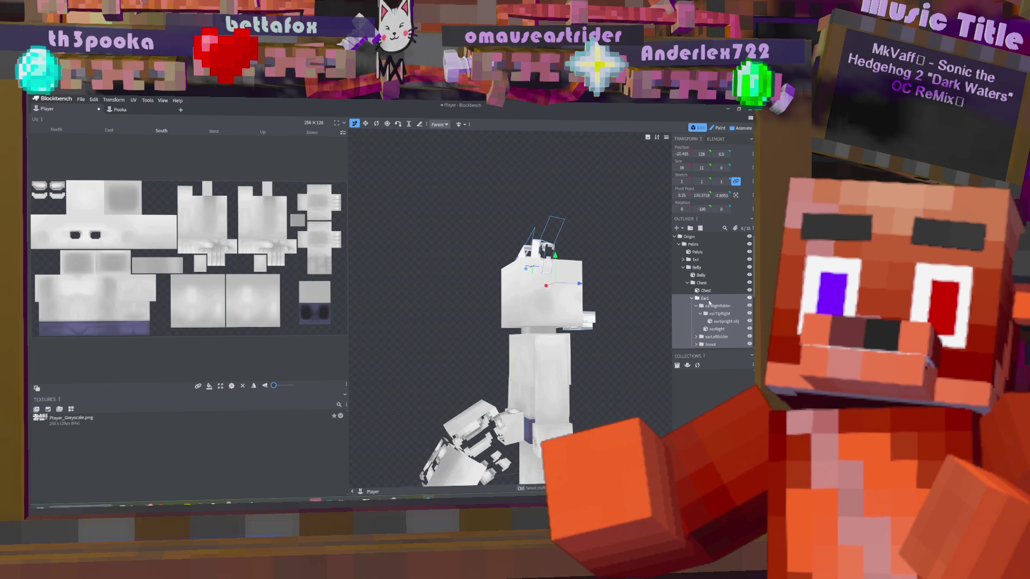
pyautogui.scroll(-1, 708, 299)
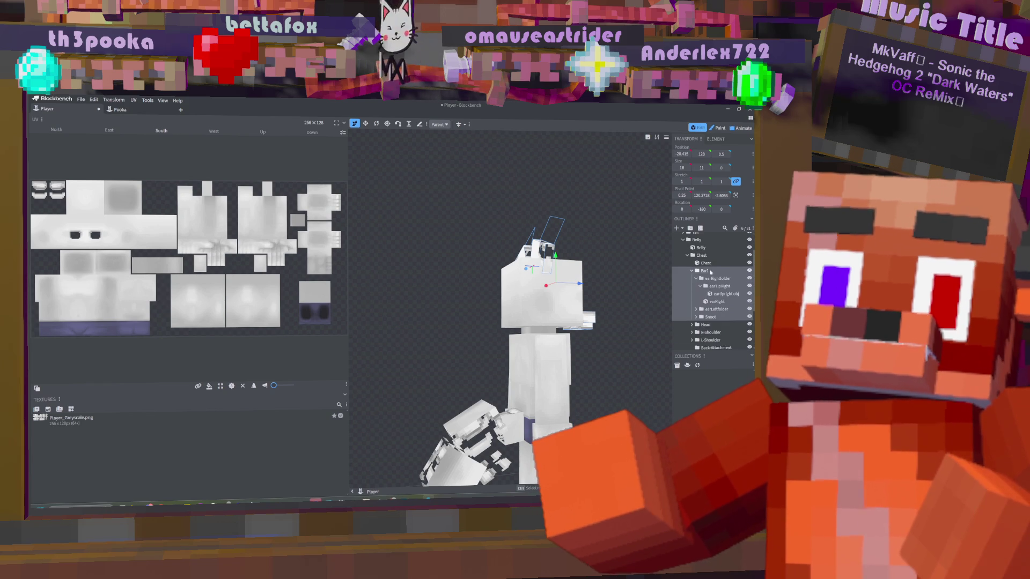
pyautogui.moveTo(706, 270); pyautogui.dragTo(705, 326)
pyautogui.click(692, 271)
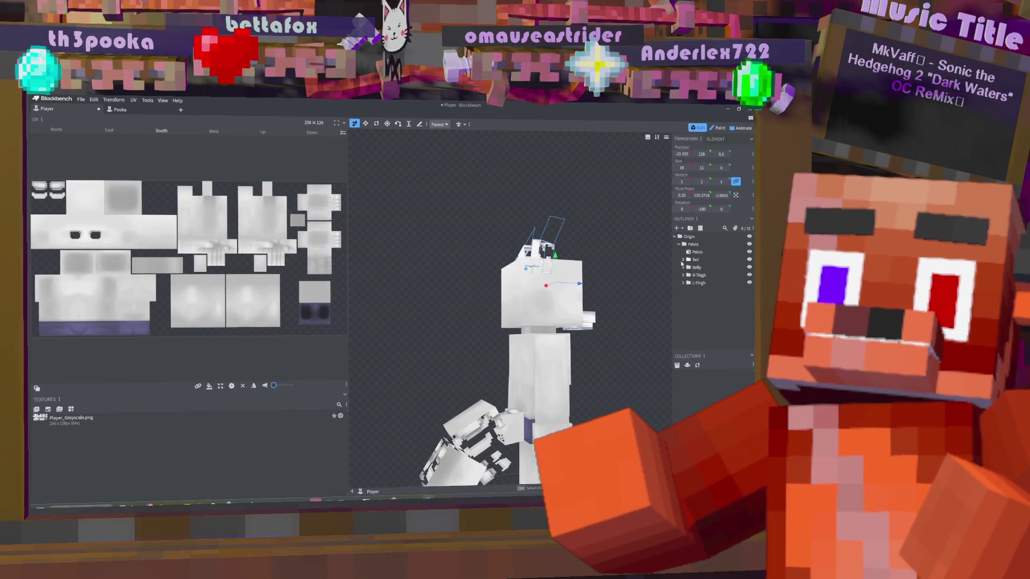
# - Expand Tail and Belly in the Outliner and move the Snoot into the Head group
pyautogui.click(683, 260)
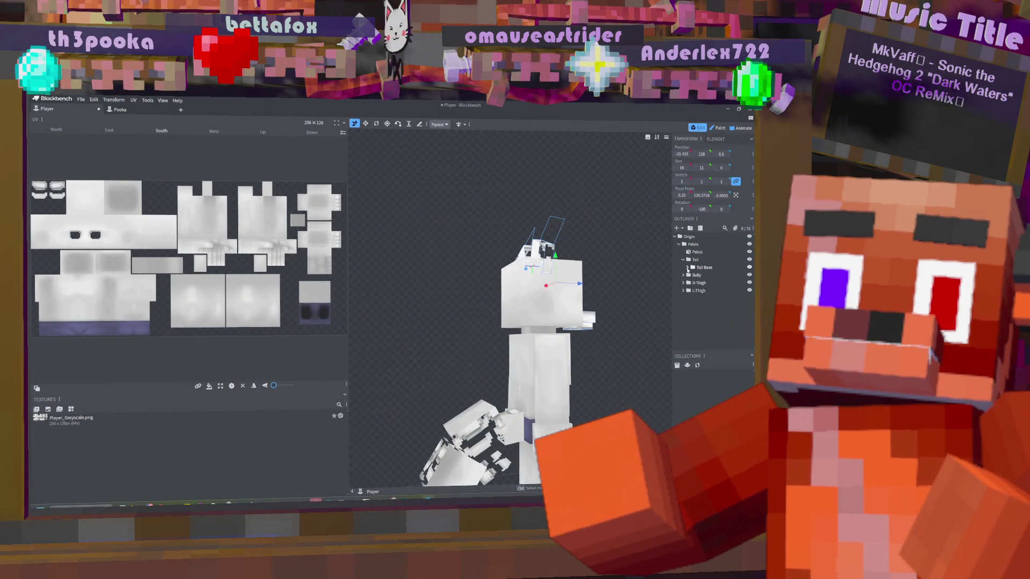
pyautogui.click(696, 299)
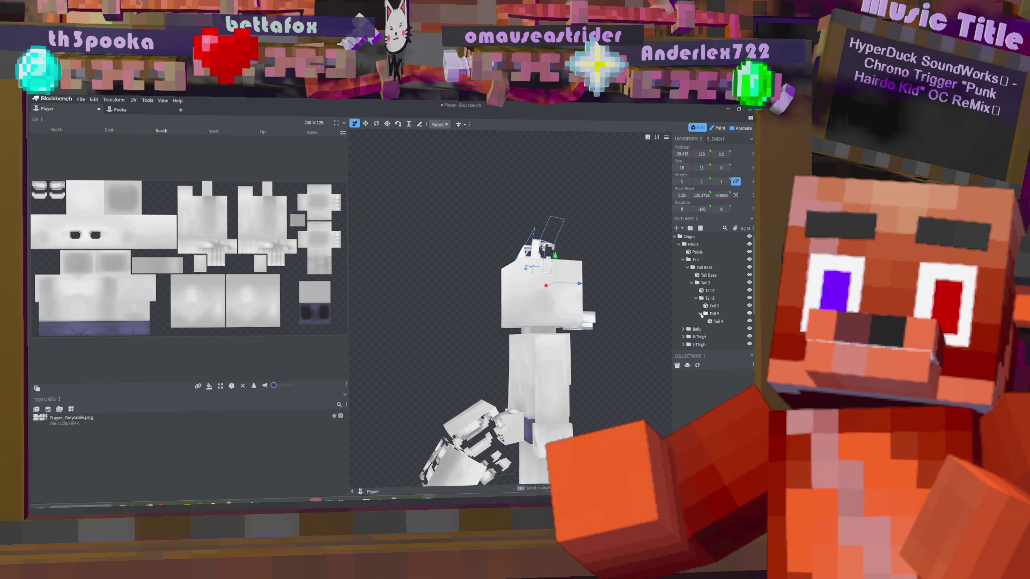
pyautogui.click(683, 268)
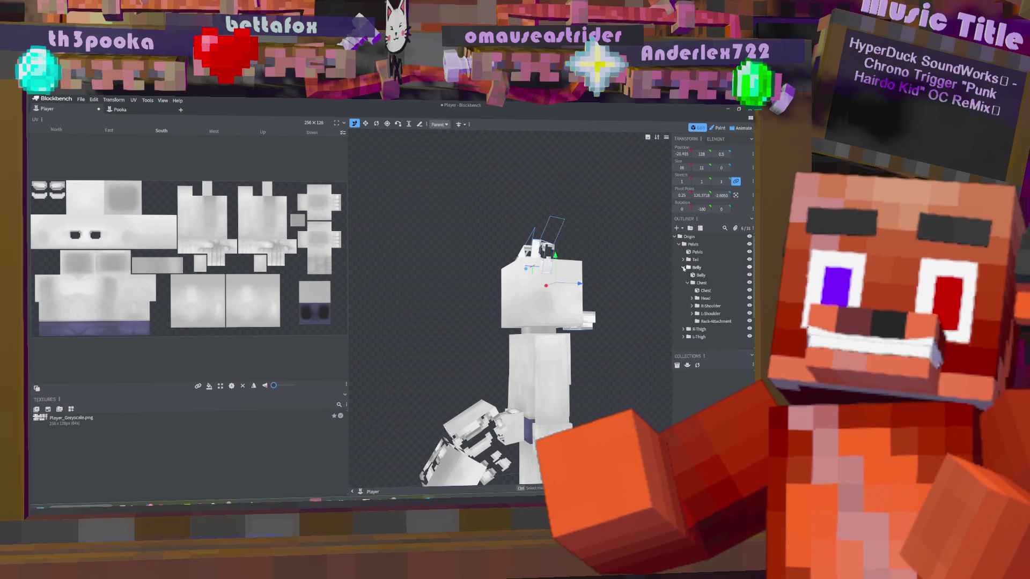
pyautogui.scroll(-5, 704, 295)
pyautogui.scroll(-3, 705, 295)
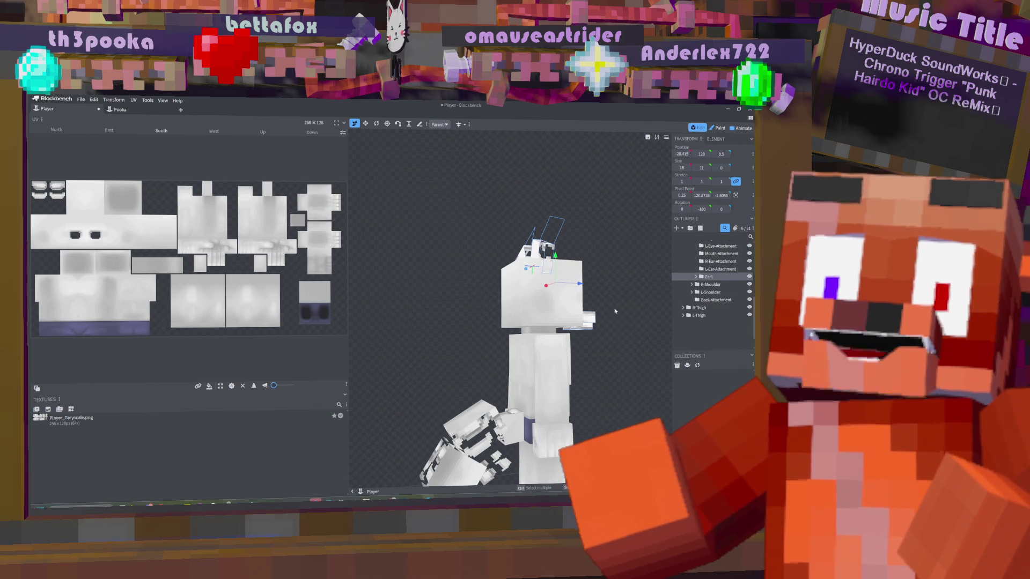
pyautogui.click(589, 317)
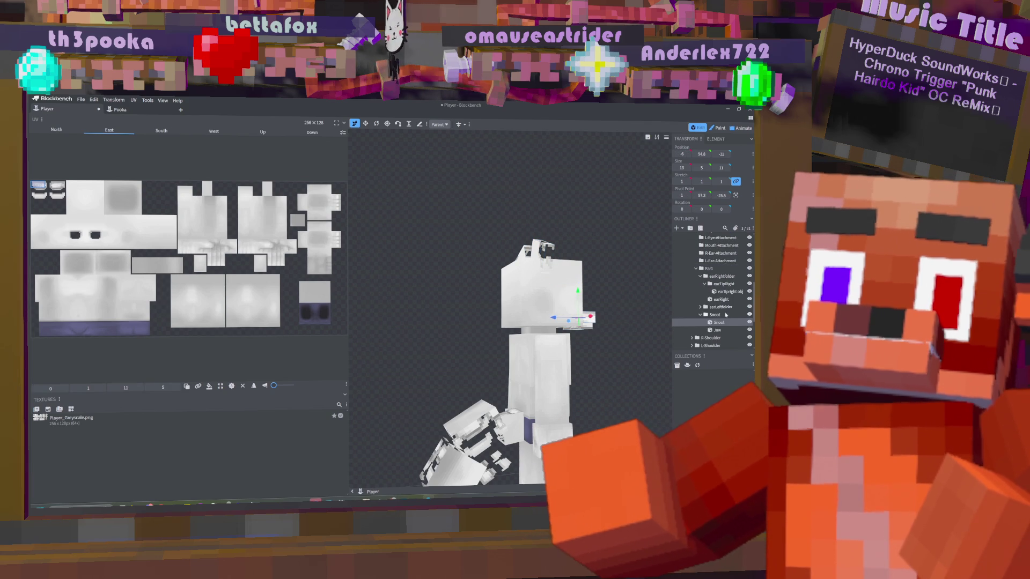
pyautogui.scroll(5, 727, 287)
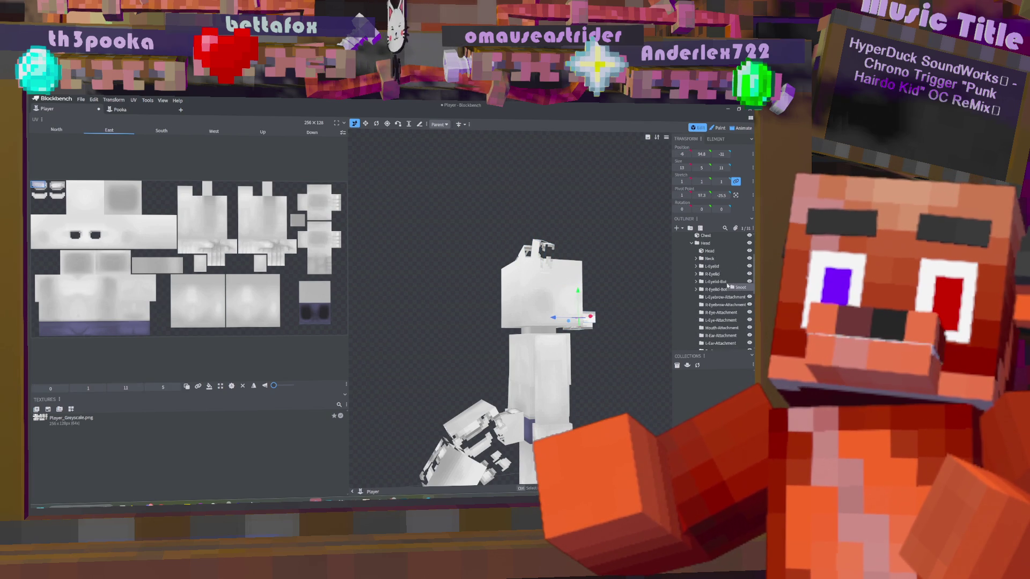
pyautogui.moveTo(710, 304); pyautogui.dragTo(708, 302)
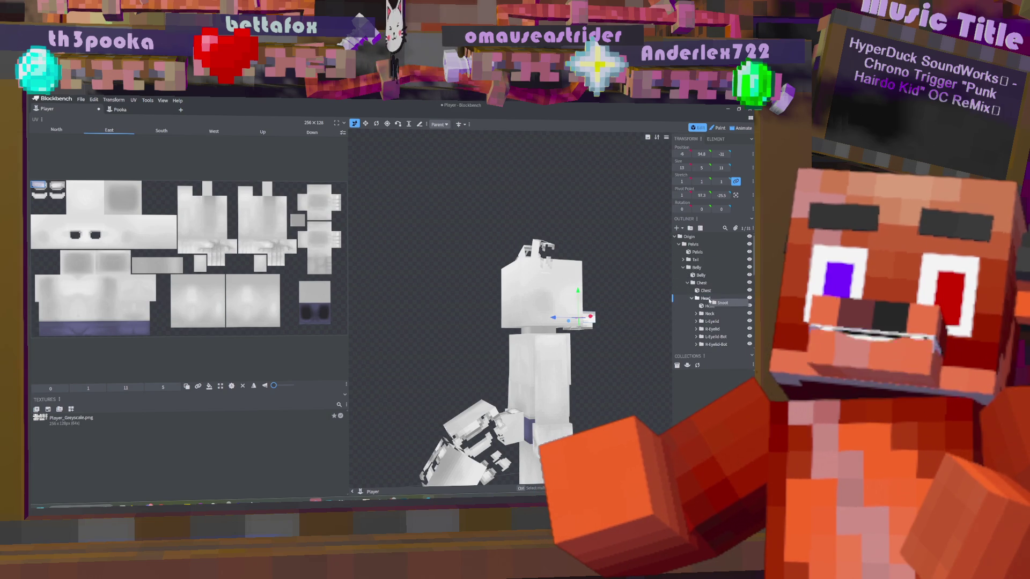
# - Rotate the Snoot group forward and centre it on the face below the eyes
pyautogui.moveTo(644, 315)
pyautogui.mouseDown()
pyautogui.moveTo(568, 300)
pyautogui.moveTo(537, 268)
pyautogui.moveTo(499, 161)
pyautogui.mouseUp()
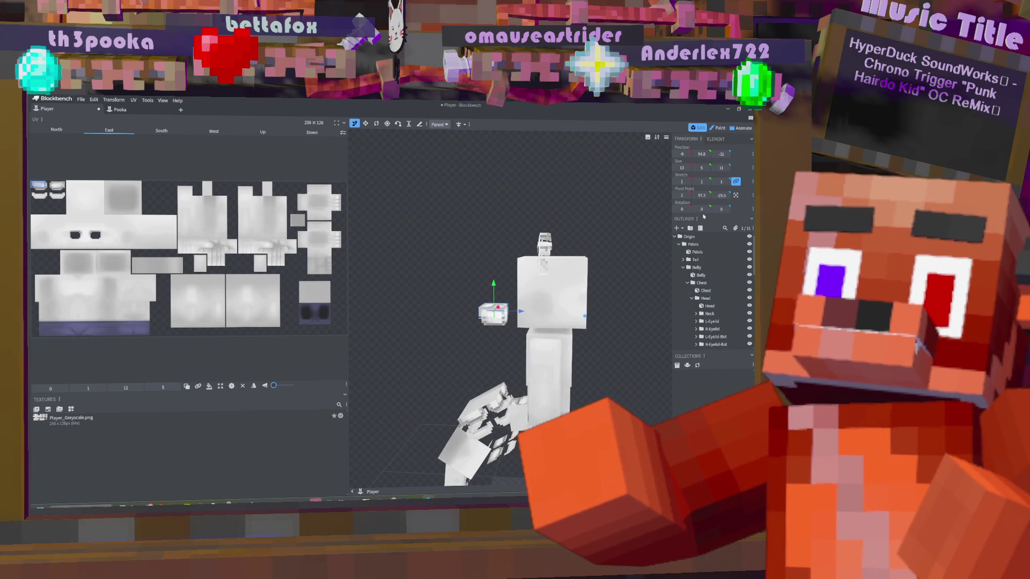
pyautogui.scroll(-3, 741, 304)
pyautogui.scroll(-2, 740, 304)
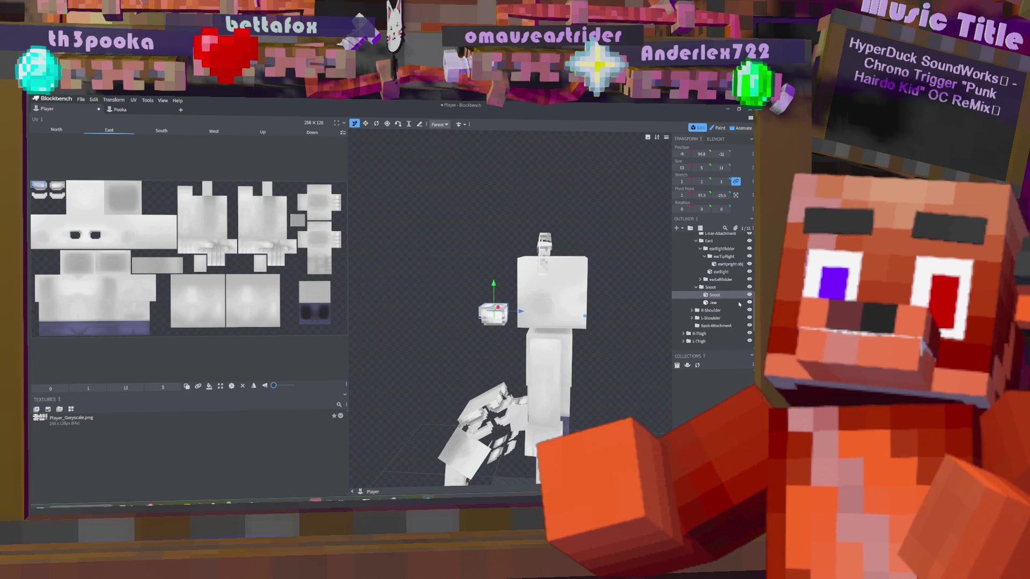
pyautogui.click(710, 288)
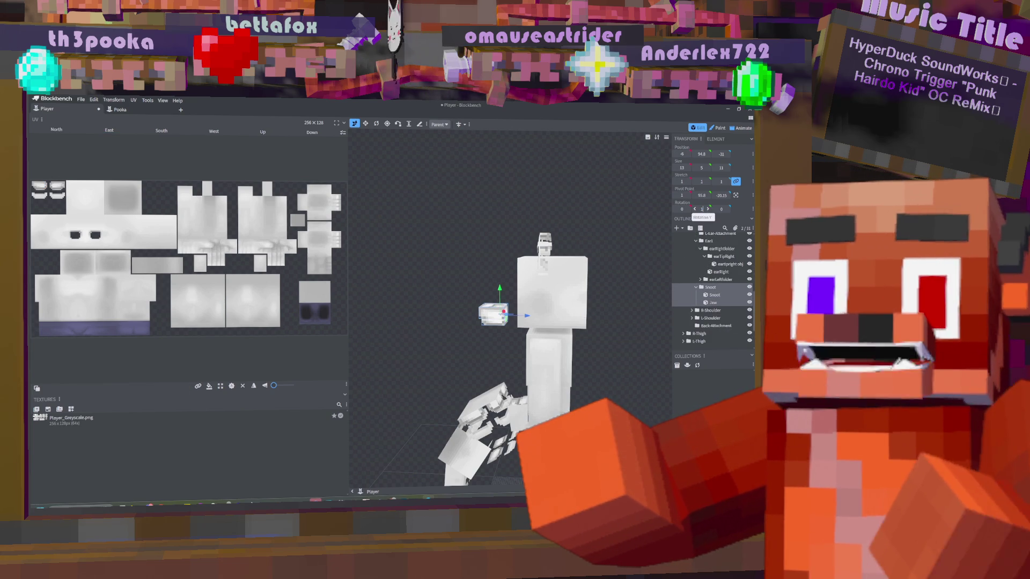
pyautogui.moveTo(701, 210); pyautogui.dragTo(703, 209)
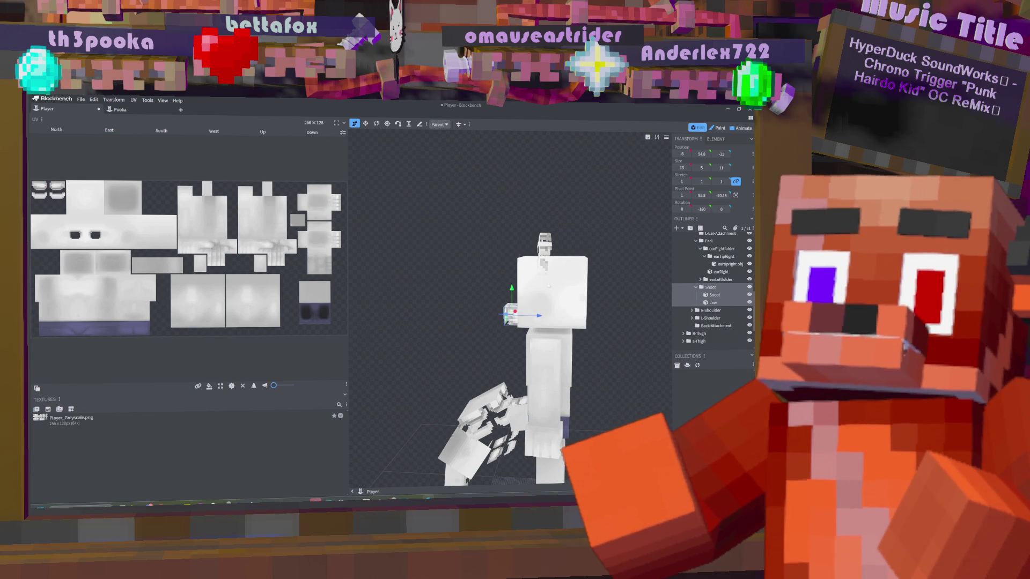
pyautogui.moveTo(538, 316)
pyautogui.mouseDown()
pyautogui.moveTo(614, 322)
pyautogui.moveTo(630, 344)
pyautogui.moveTo(614, 322)
pyautogui.moveTo(628, 321)
pyautogui.moveTo(590, 322)
pyautogui.moveTo(543, 299)
pyautogui.mouseUp()
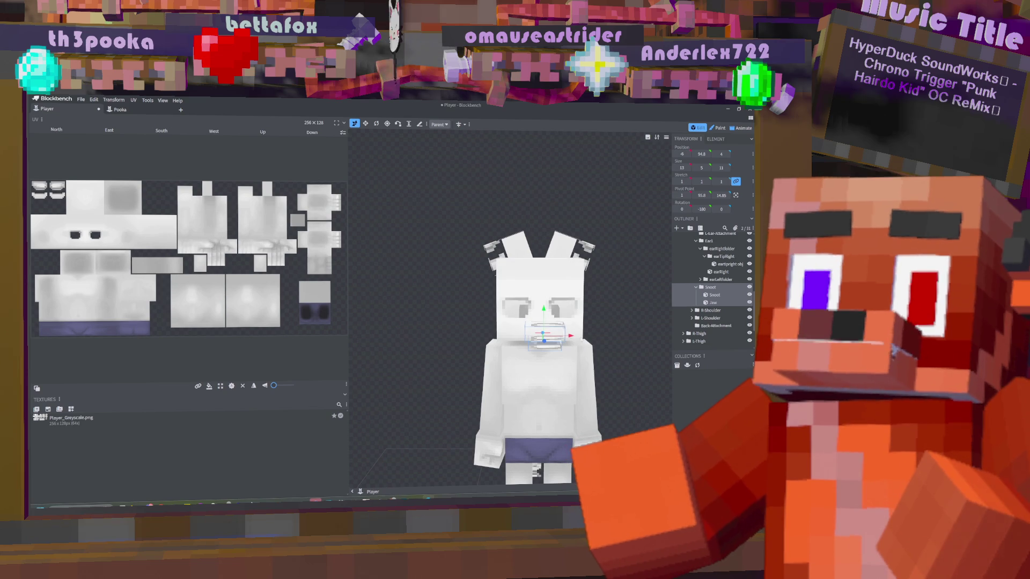
pyautogui.moveTo(571, 336); pyautogui.dragTo(568, 339)
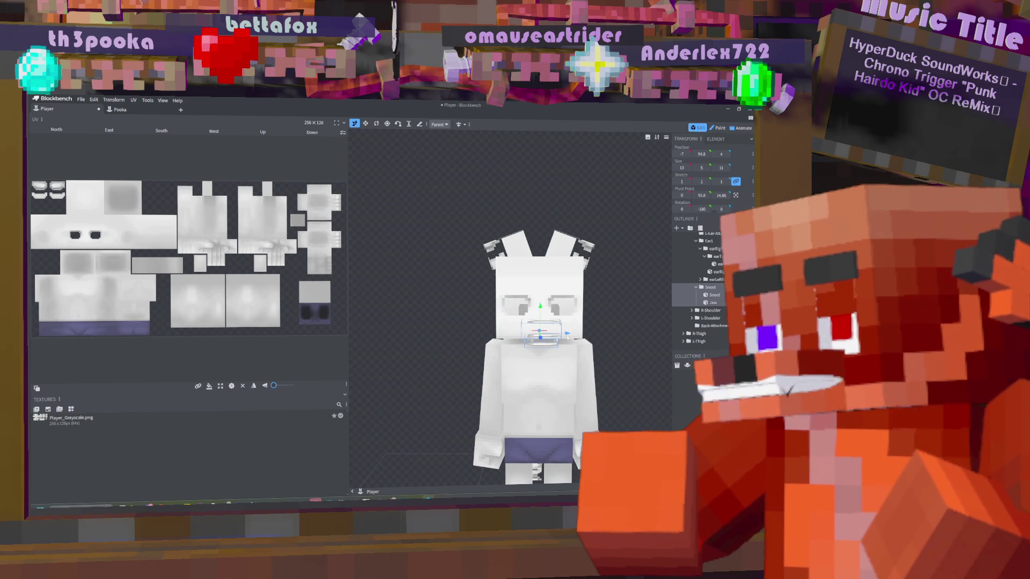
pyautogui.press('Left')
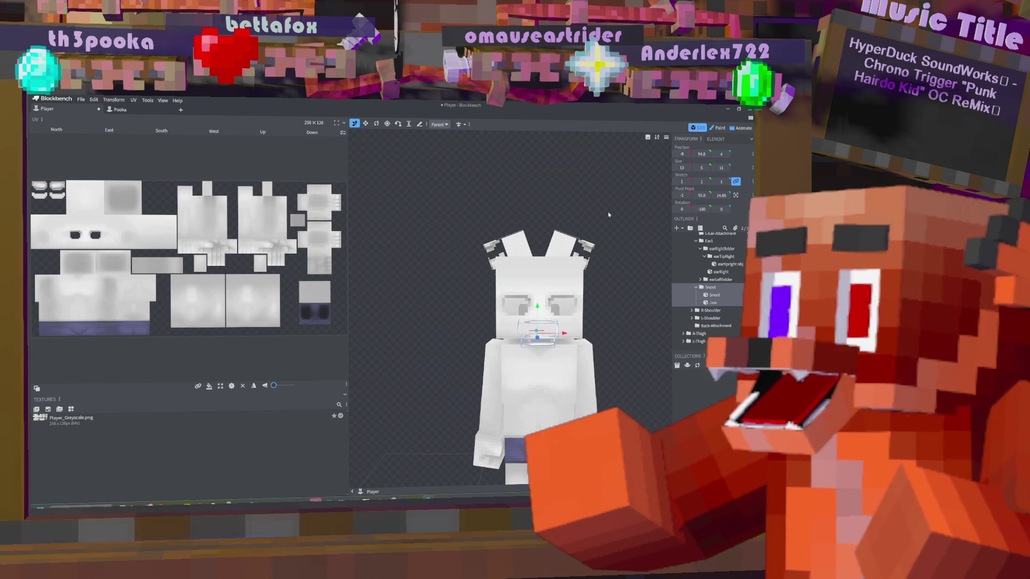
pyautogui.click(366, 124)
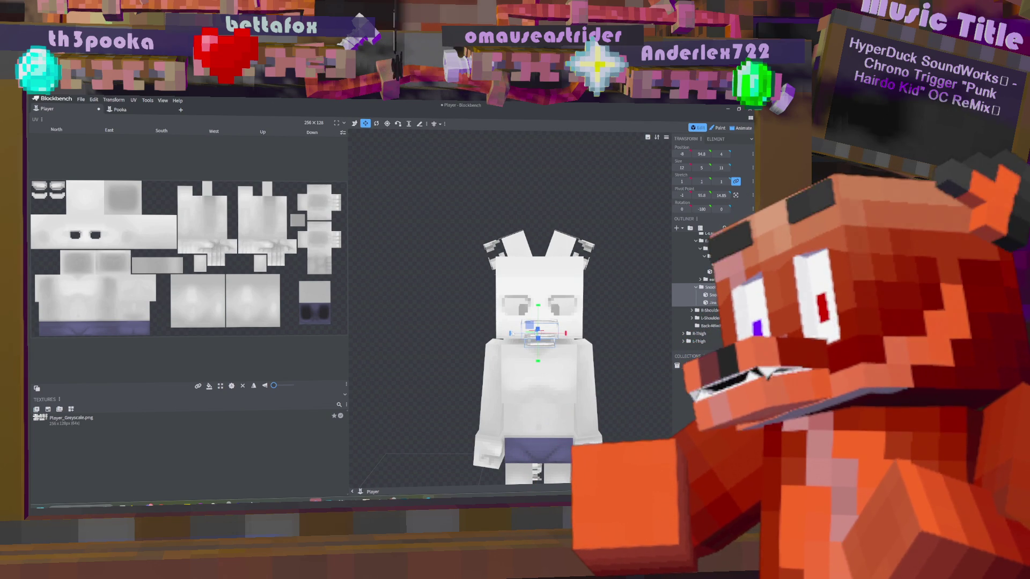
# - Widen the Jaw cube from 9 to 10 units along X
pyautogui.click(539, 341)
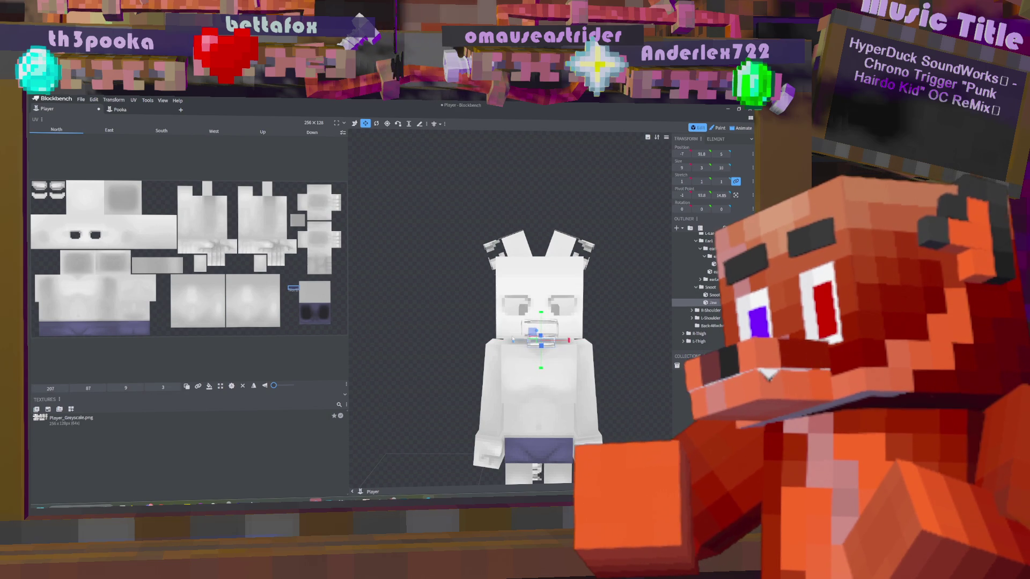
pyautogui.moveTo(512, 340); pyautogui.dragTo(506, 340)
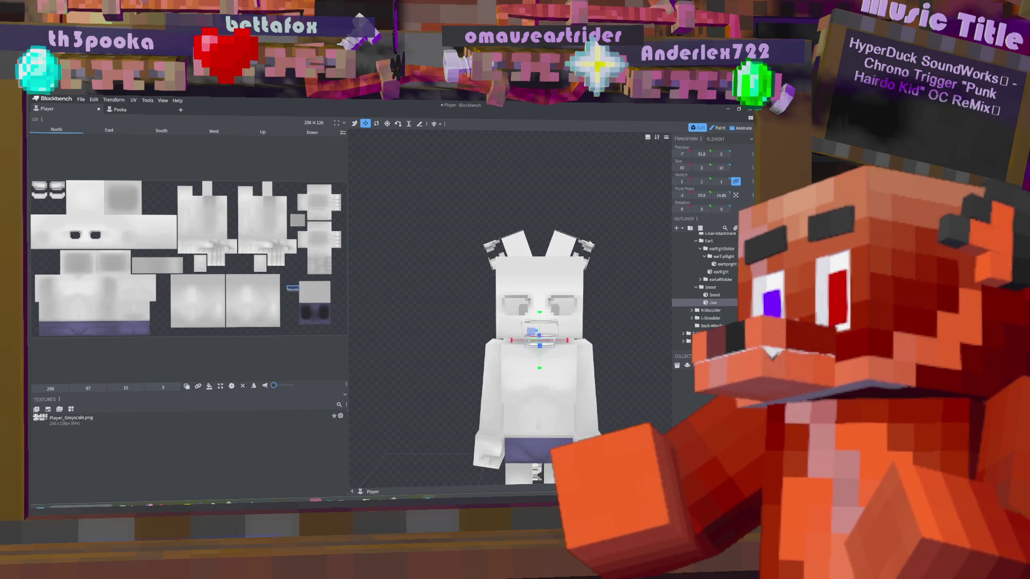
pyautogui.moveTo(402, 305)
pyautogui.mouseDown()
pyautogui.moveTo(546, 237)
pyautogui.moveTo(536, 247)
pyautogui.moveTo(603, 267)
pyautogui.moveTo(531, 308)
pyautogui.moveTo(546, 363)
pyautogui.moveTo(608, 362)
pyautogui.mouseUp()
pyautogui.click(545, 237)
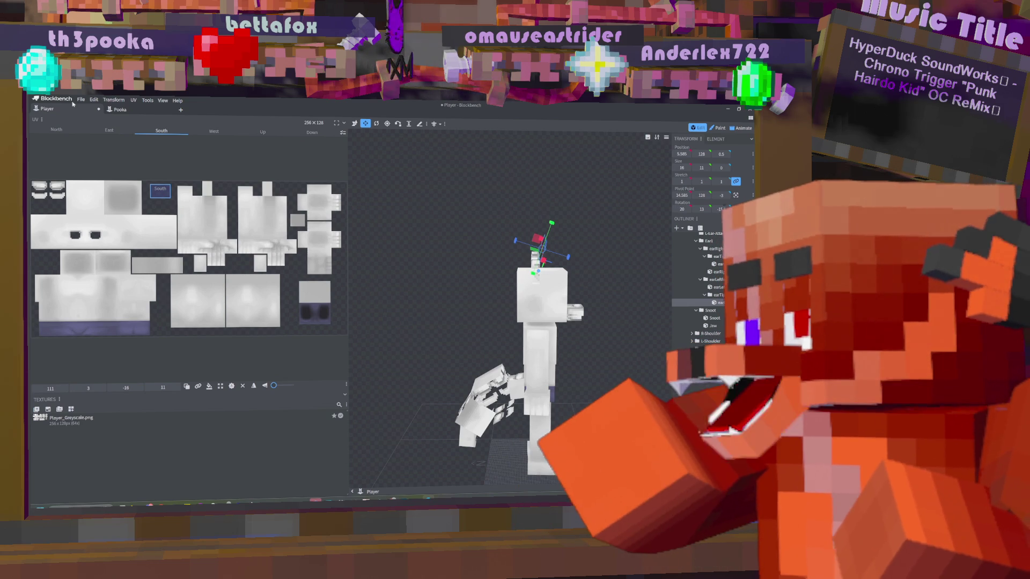
pyautogui.hotkey('ctrl', 's')
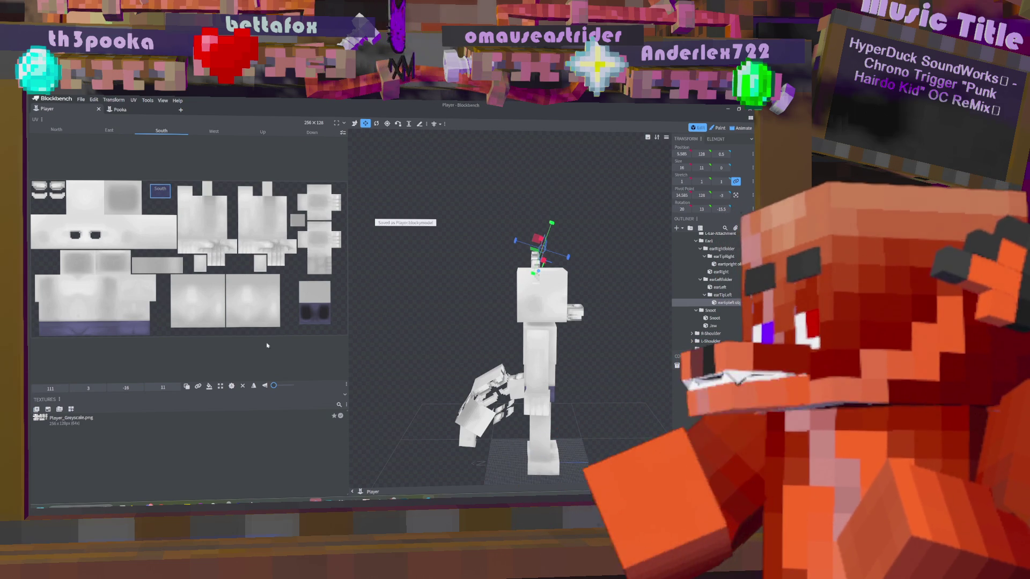
pyautogui.click(181, 110)
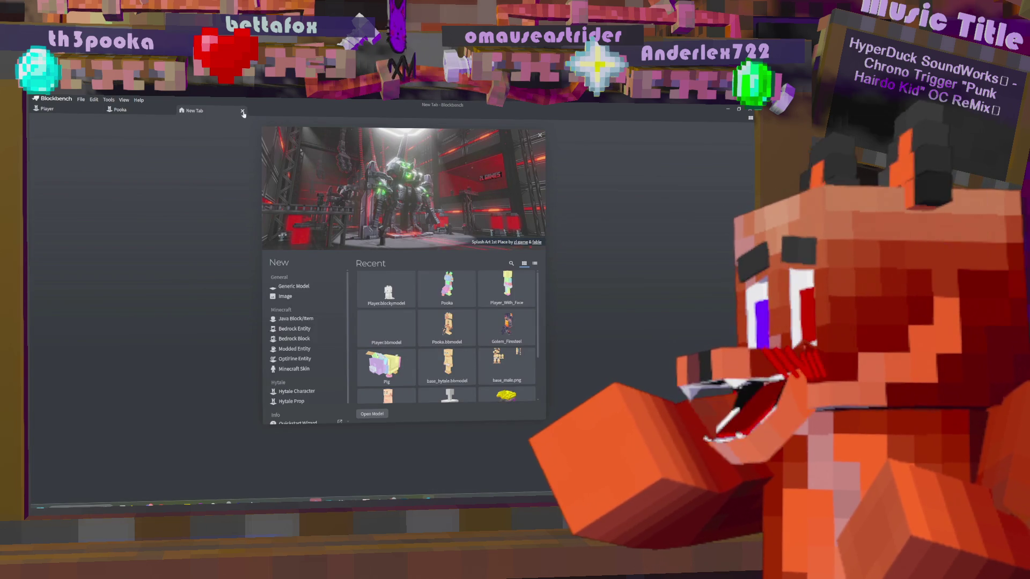
pyautogui.click(242, 110)
pyautogui.click(169, 110)
pyautogui.click(172, 110)
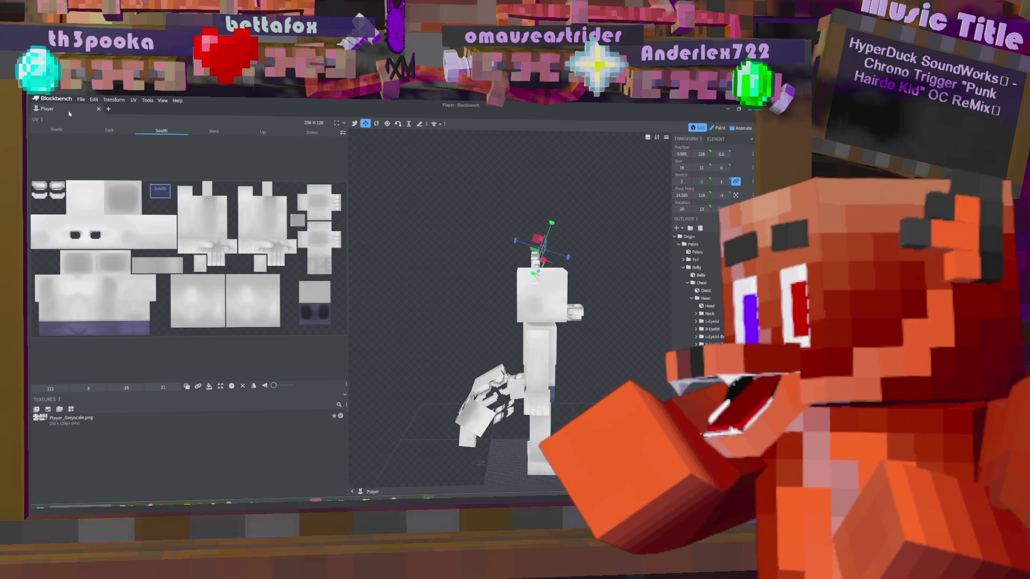
pyautogui.hotkey('ctrl', 's')
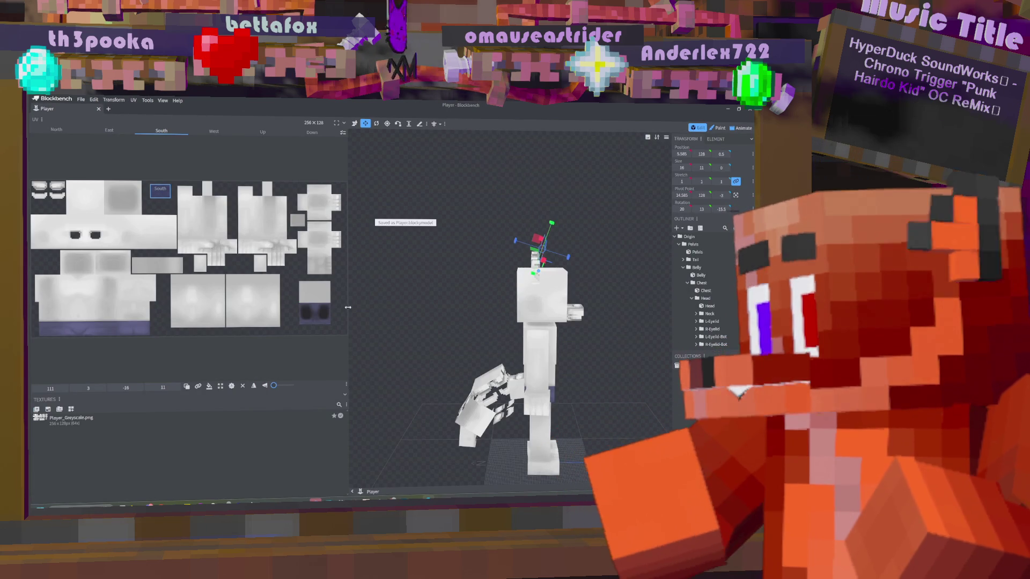
pyautogui.click(110, 110)
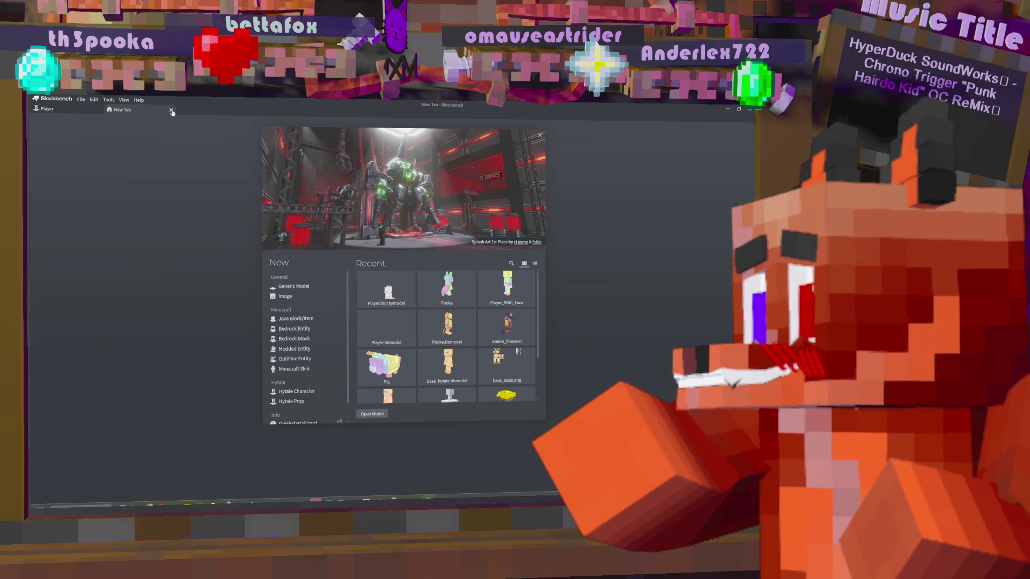
pyautogui.click(89, 112)
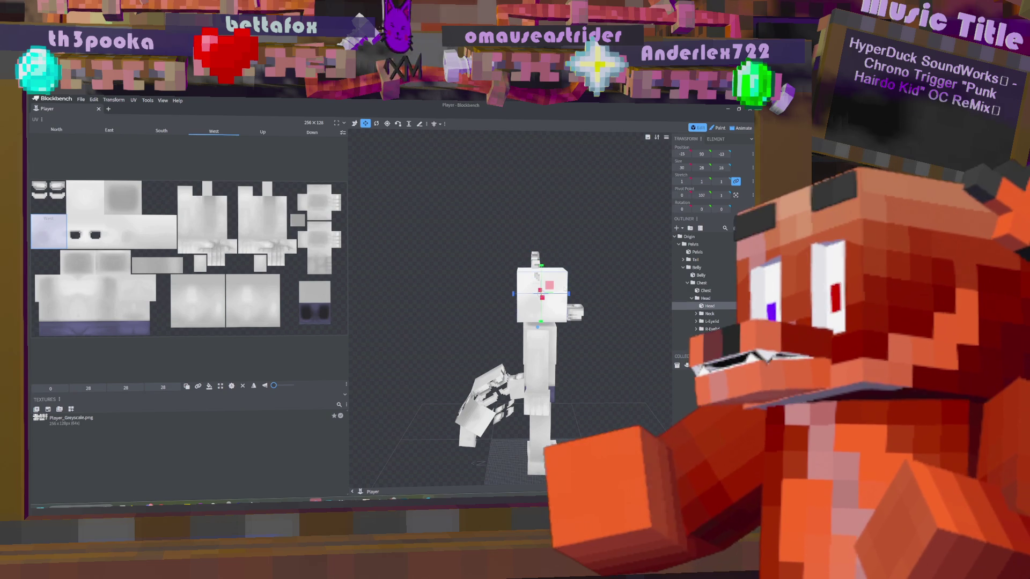
# - Select the Origin group and bring up the File > Export formats list
pyautogui.click(690, 236)
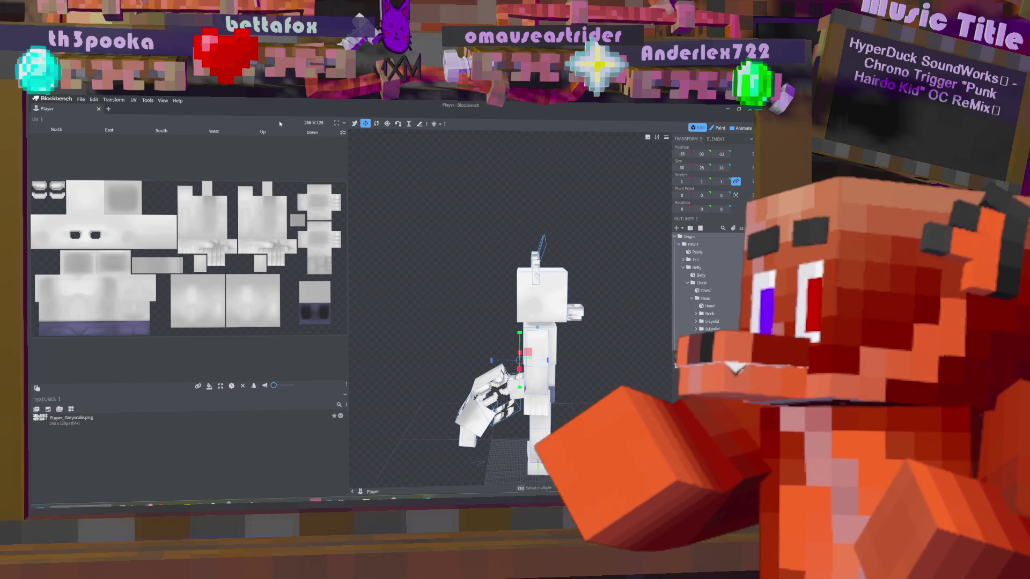
pyautogui.click(81, 100)
pyautogui.moveTo(129, 206)
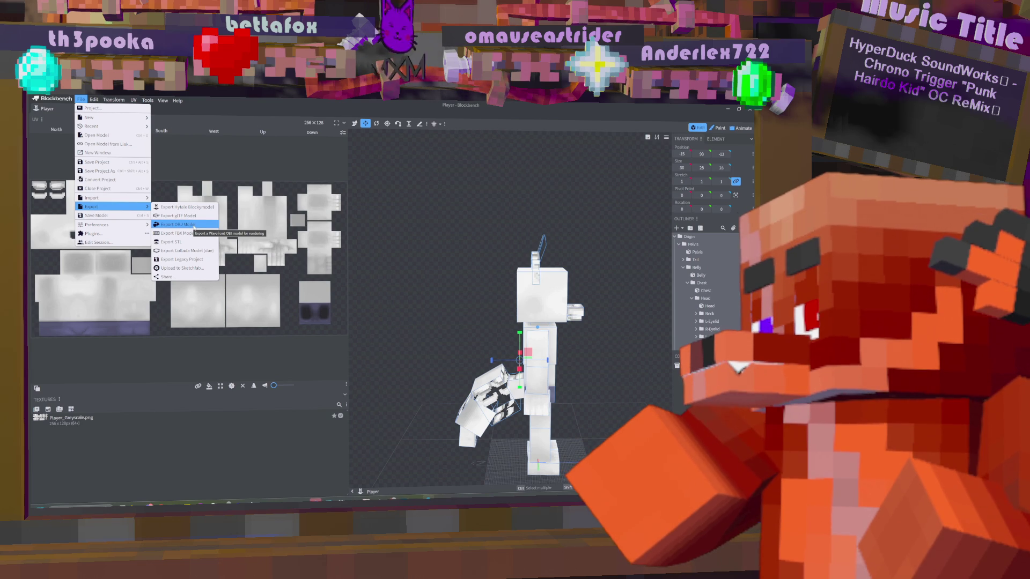
# - Export an OBJ model into Projects > Hytale try under a Pooka Hytale model name
pyautogui.click(194, 225)
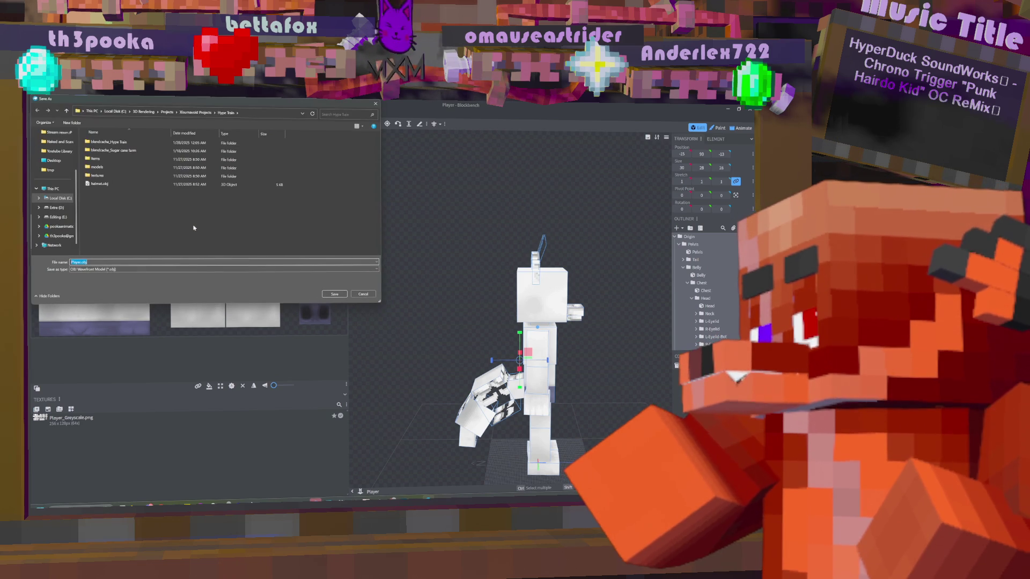
pyautogui.click(167, 112)
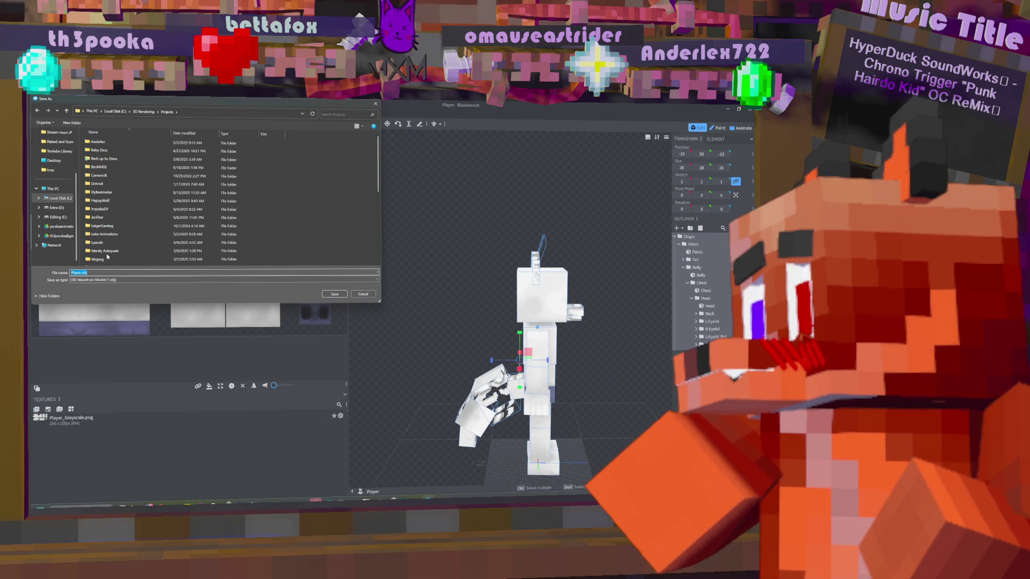
pyautogui.scroll(-4, 100, 212)
pyautogui.click(110, 212)
pyautogui.doubleClick(109, 213)
pyautogui.doubleClick(102, 167)
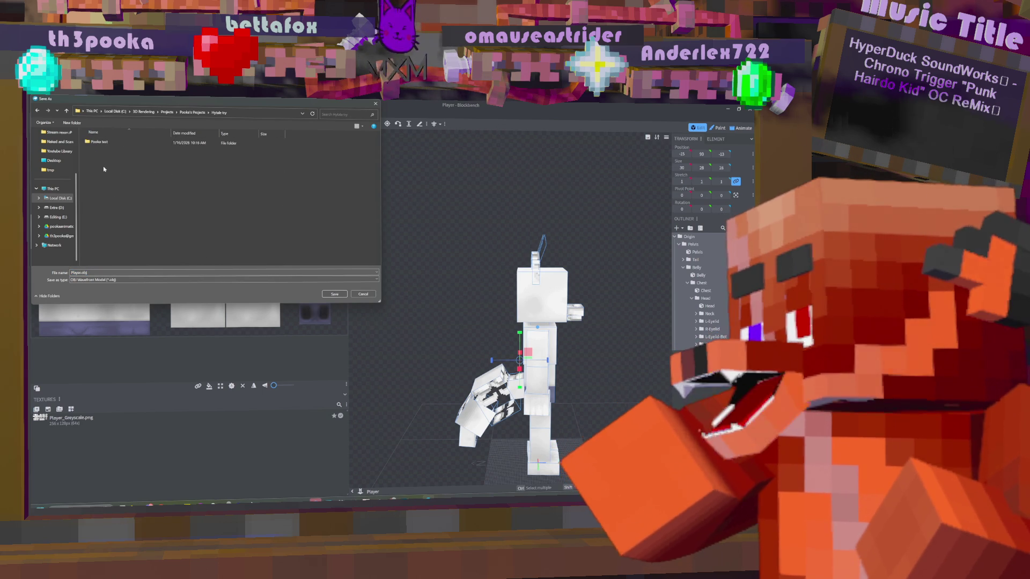
pyautogui.press('Tab')
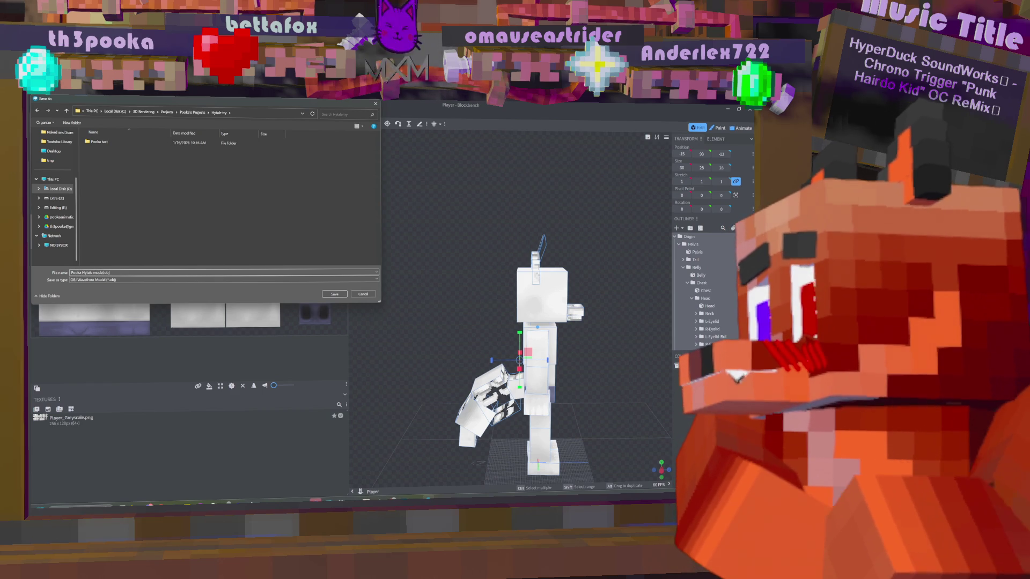
pyautogui.press('Return')
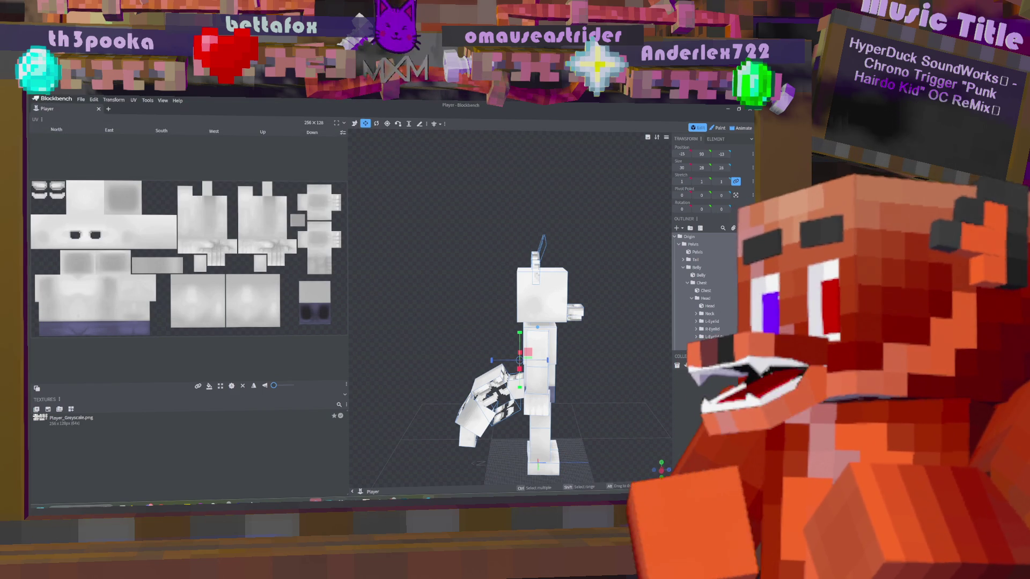
# - Save and close the Pooka 2025 Blender file, then dismiss the new session's splash screen
pyautogui.click(736, 107)
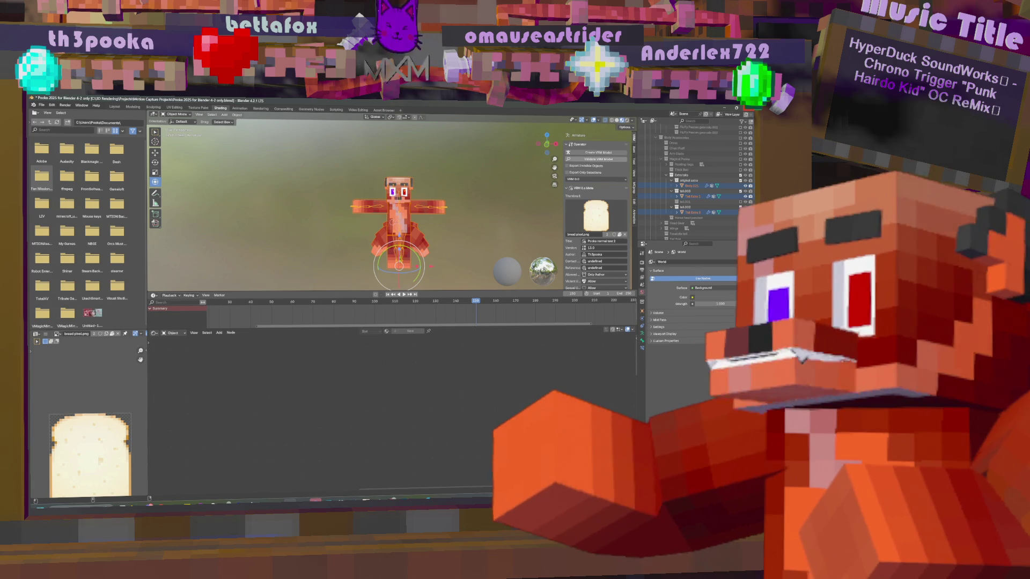
pyautogui.click(736, 107)
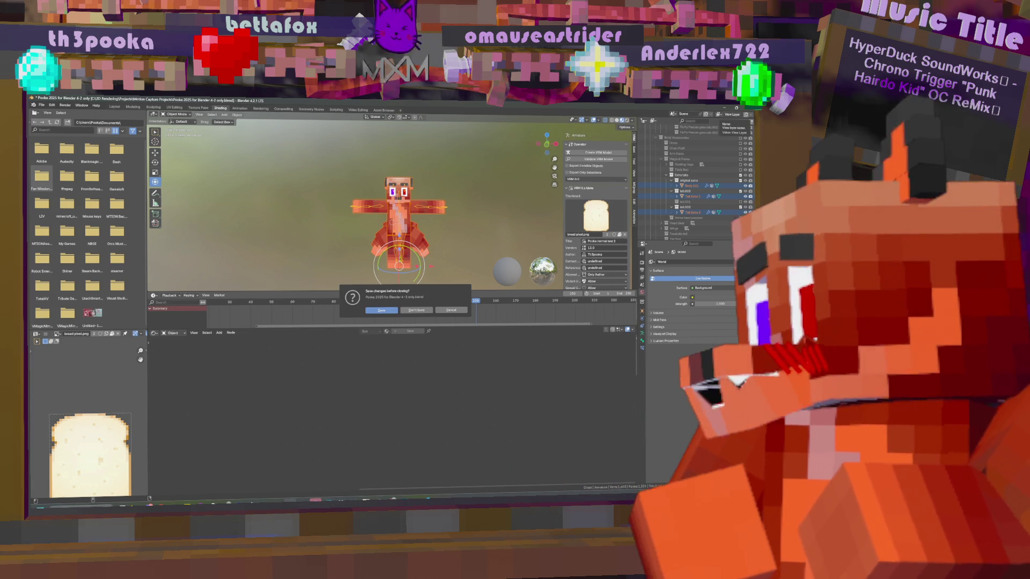
pyautogui.click(381, 310)
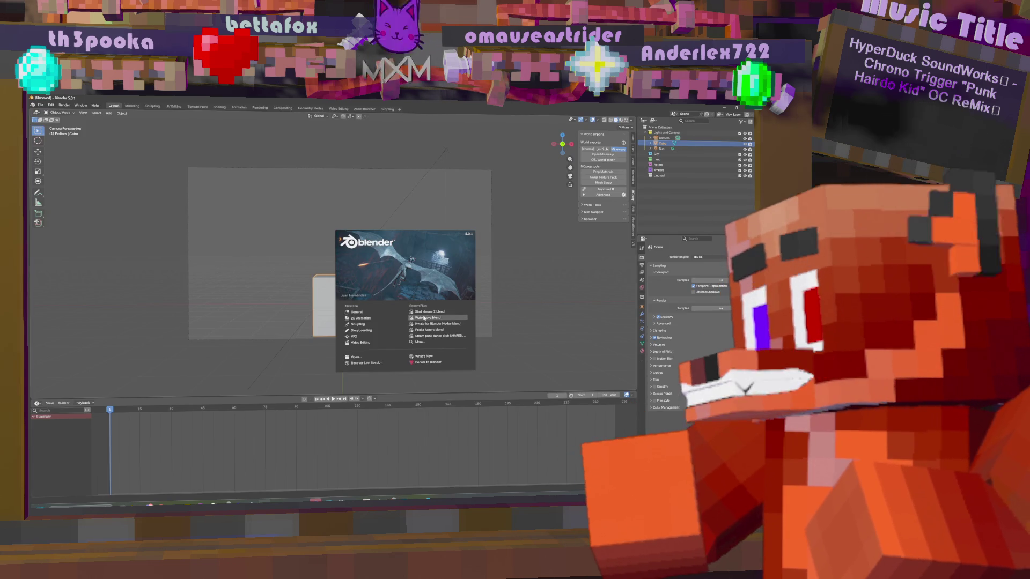
pyautogui.click(318, 295)
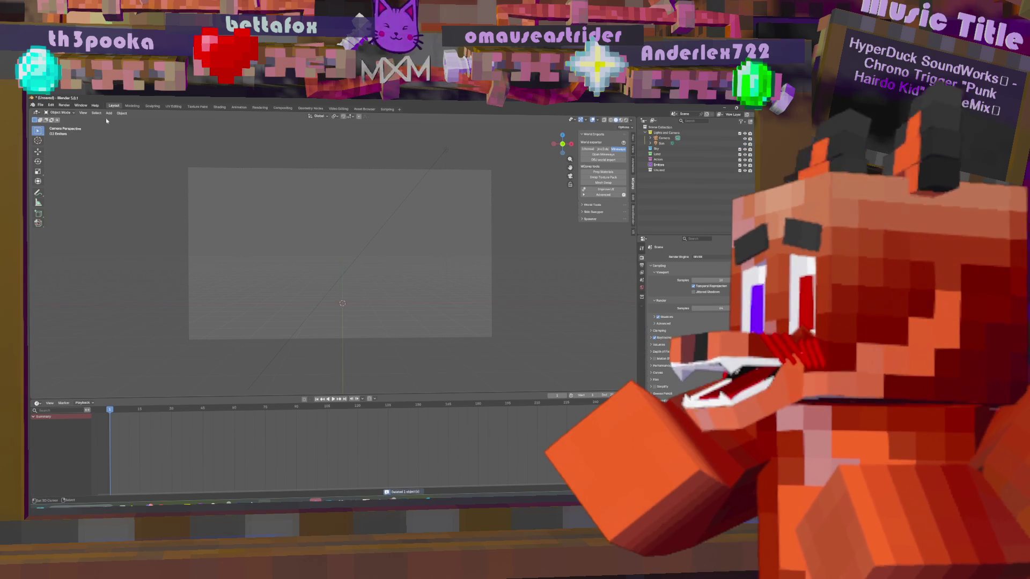
# - Import the player model OBJ from 3D Rendering > Projects > personal projects > Hytale try
pyautogui.click(40, 104)
pyautogui.moveTo(56, 188)
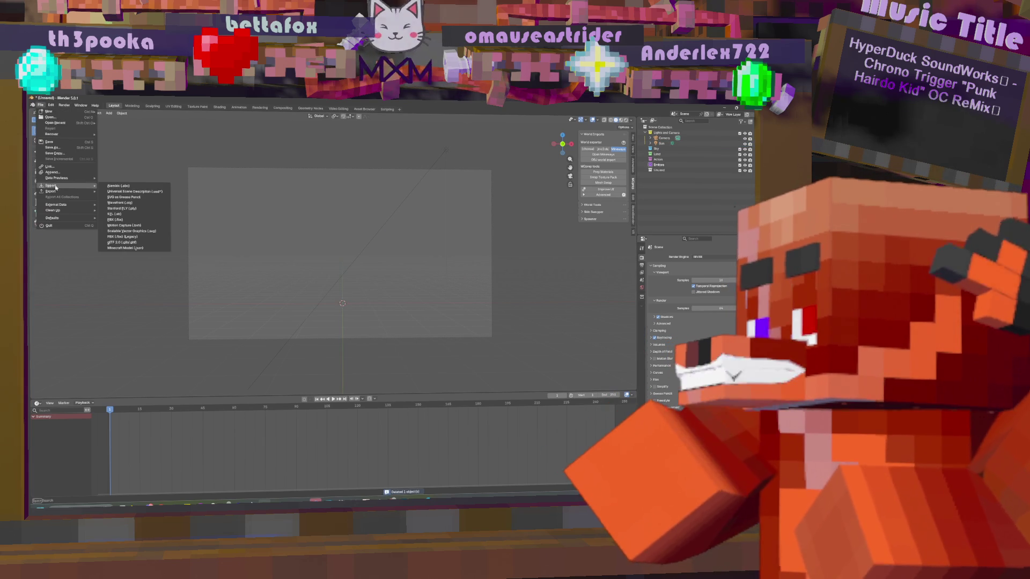
pyautogui.click(129, 202)
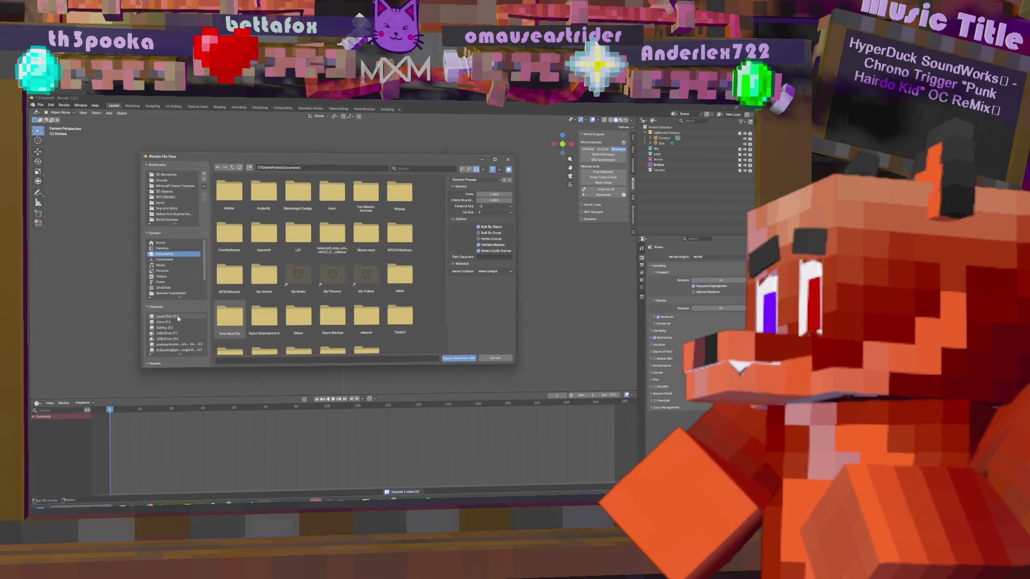
pyautogui.click(166, 174)
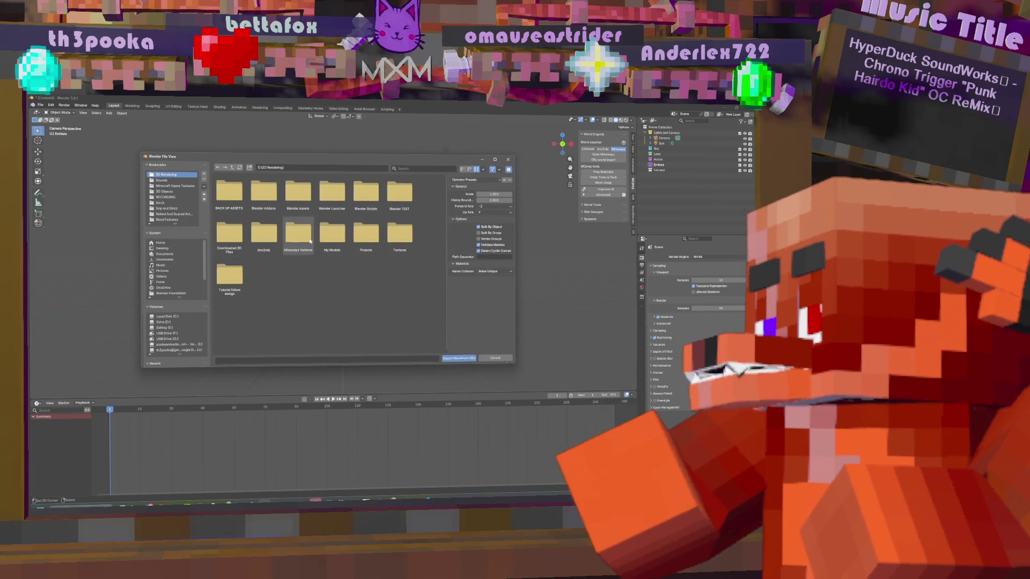
pyautogui.doubleClick(365, 236)
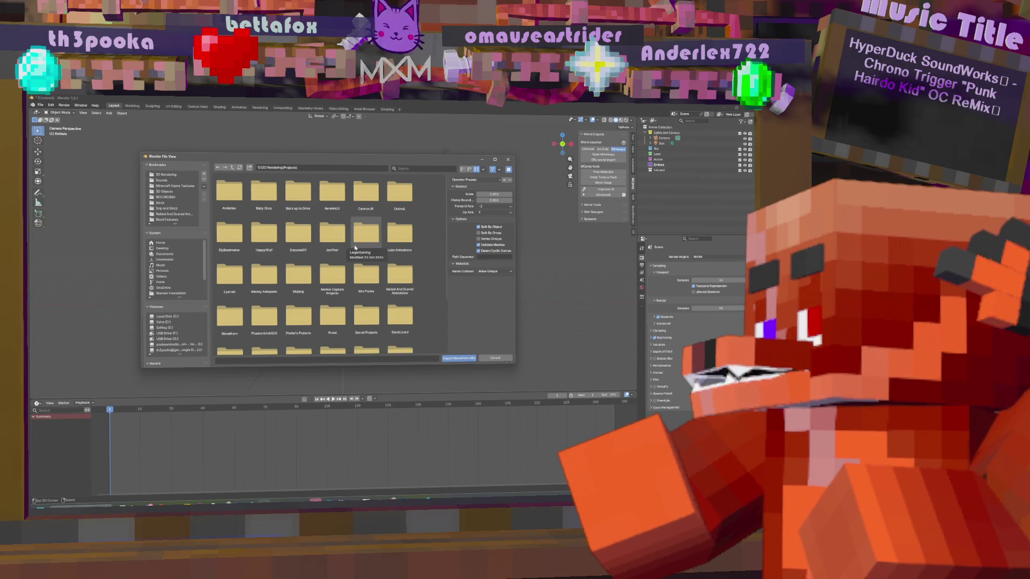
pyautogui.doubleClick(299, 317)
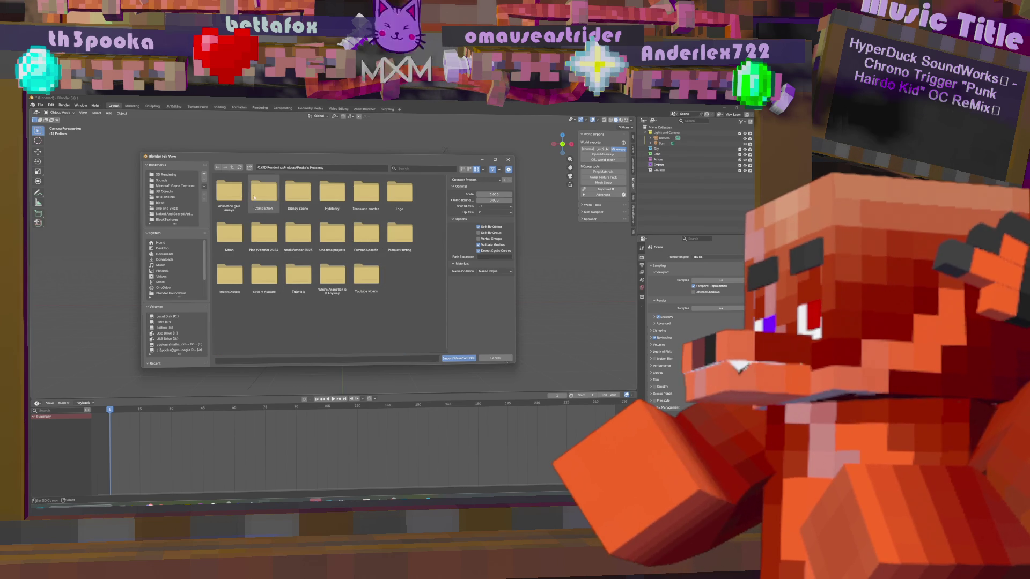
pyautogui.doubleClick(332, 192)
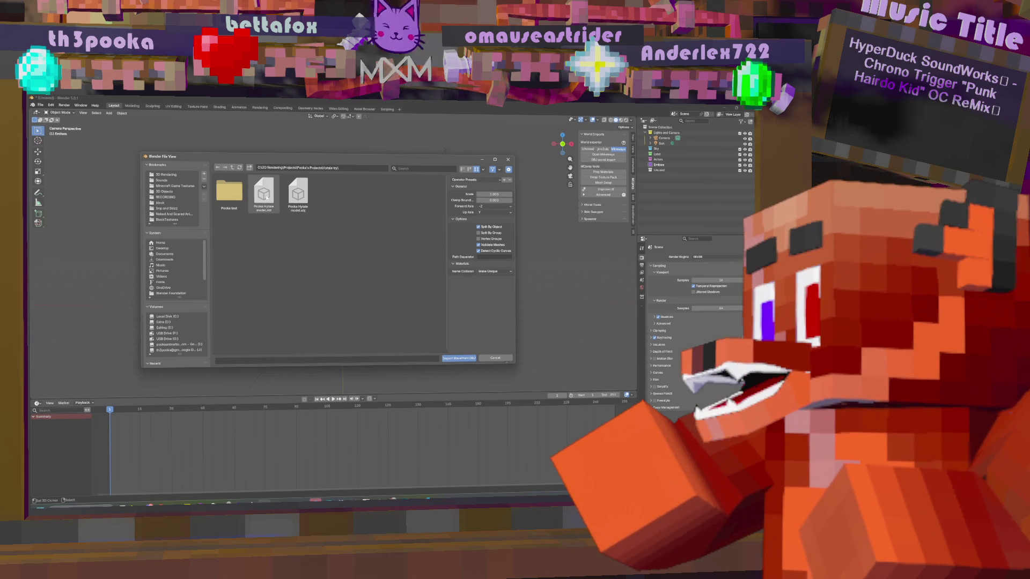
pyautogui.doubleClick(299, 194)
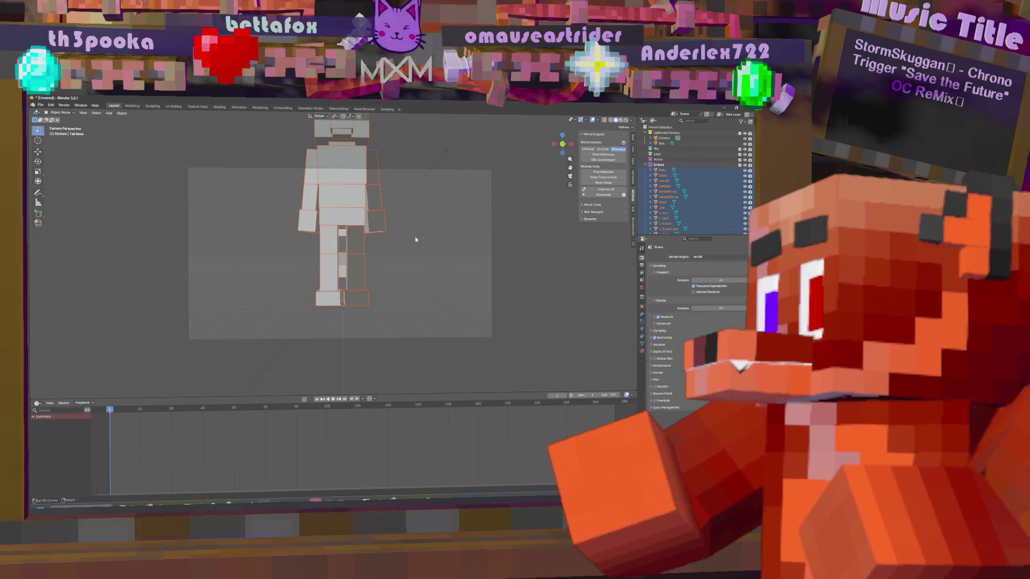
# - Select L-Forearm and use Material Preview shading to show the greyscale texture, then go to Photoshop
pyautogui.click(369, 197)
pyautogui.moveTo(370, 197)
pyautogui.mouseDown(button='middle')
pyautogui.moveTo(437, 237)
pyautogui.moveTo(382, 242)
pyautogui.moveTo(426, 232)
pyautogui.mouseUp(button='middle')
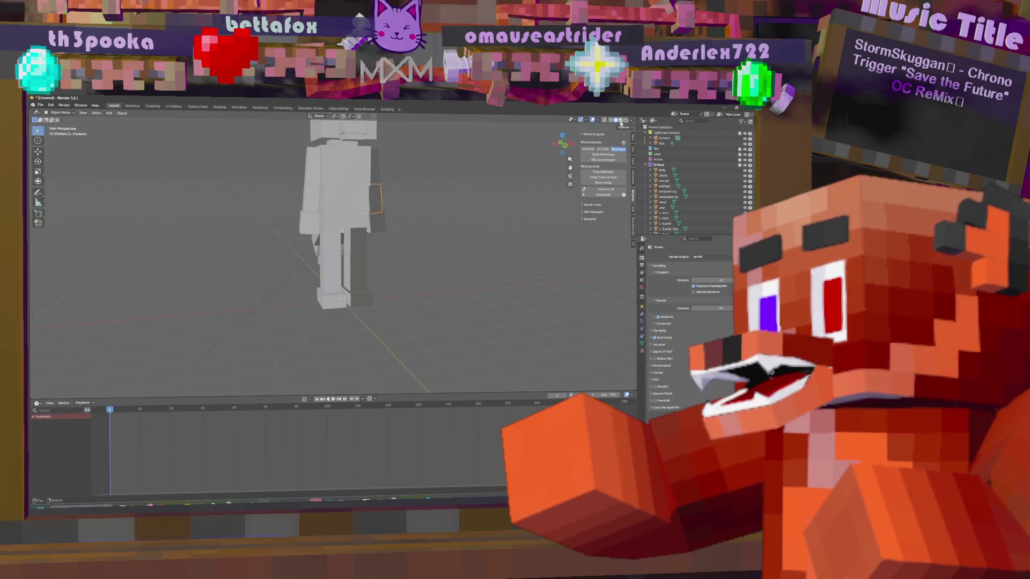
pyautogui.click(621, 122)
pyautogui.moveTo(493, 230)
pyautogui.mouseDown(button='middle')
pyautogui.moveTo(461, 244)
pyautogui.moveTo(478, 252)
pyautogui.moveTo(429, 240)
pyautogui.mouseUp(button='middle')
pyautogui.scroll(2, 430, 240)
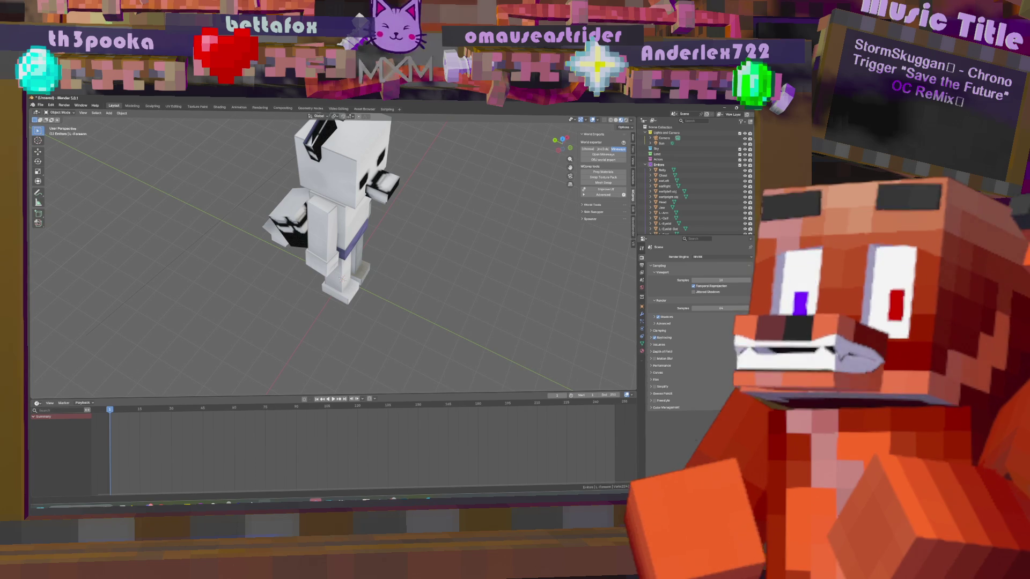
pyautogui.hotkey('alt', 'Tab')
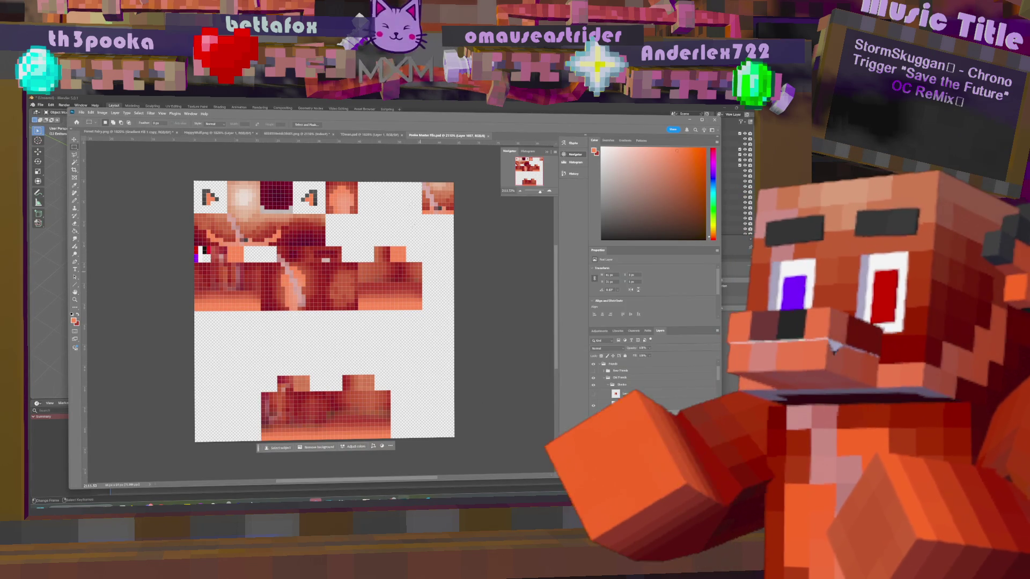
# - Close the master skin, TDmon, blue, HappyWolf and Forest Fairy documents without saving
pyautogui.click(488, 136)
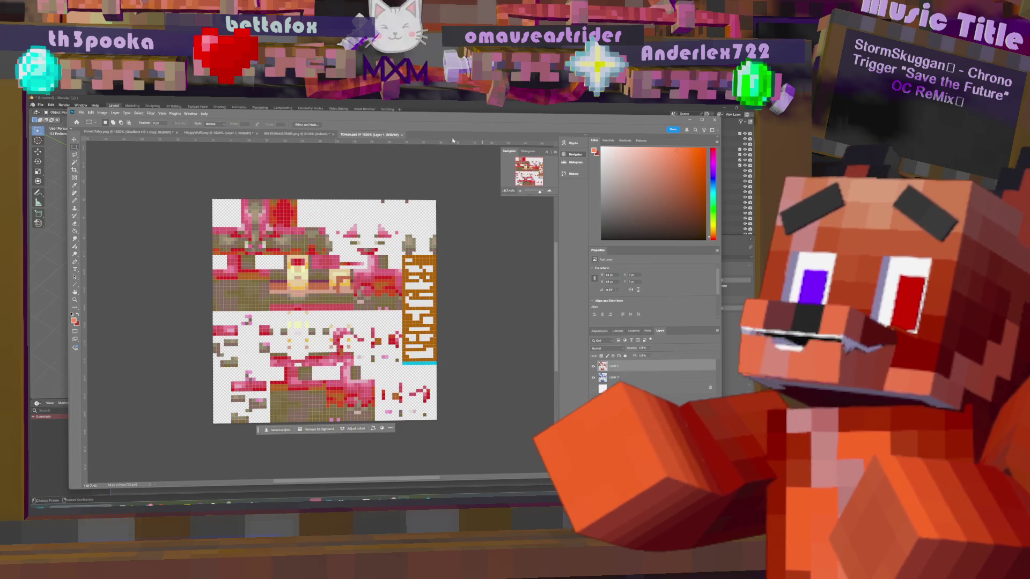
pyautogui.click(401, 135)
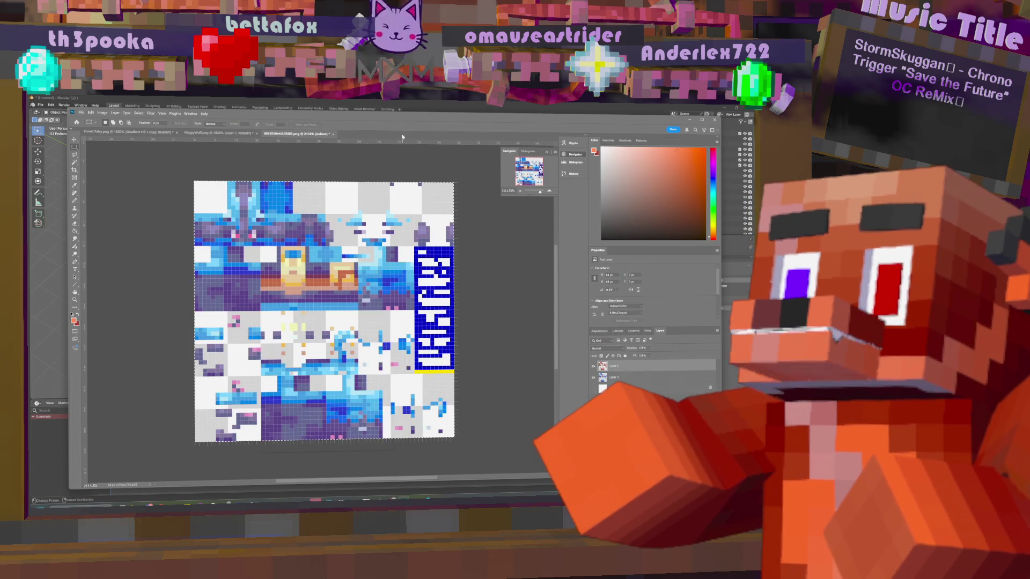
pyautogui.click(333, 134)
pyautogui.click(423, 254)
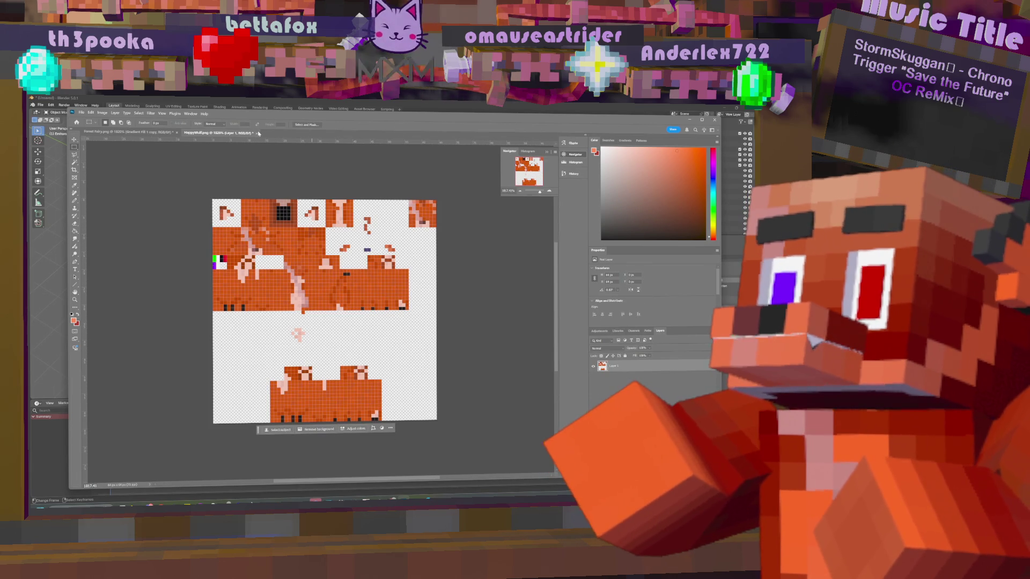
pyautogui.click(257, 133)
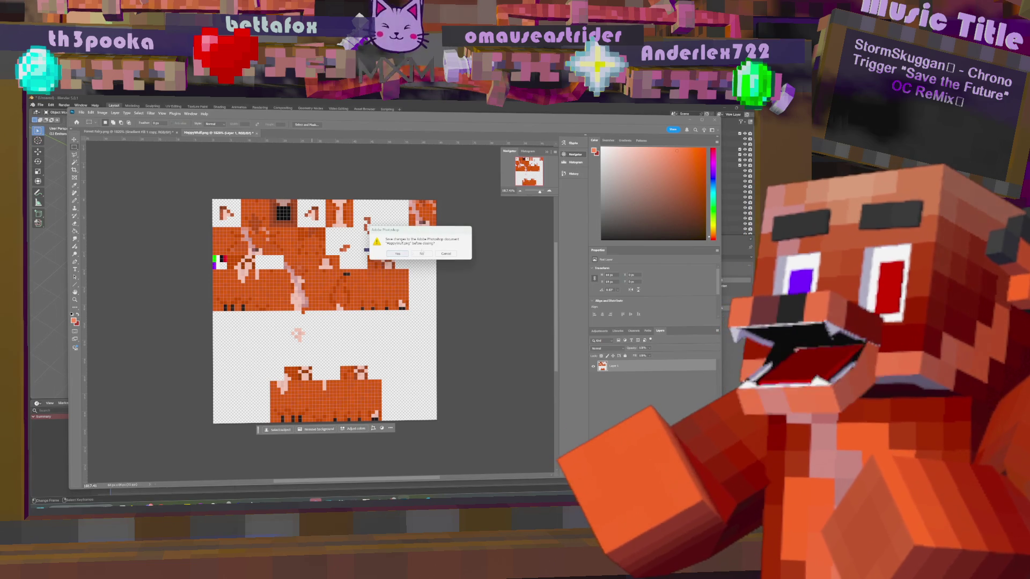
pyautogui.click(424, 256)
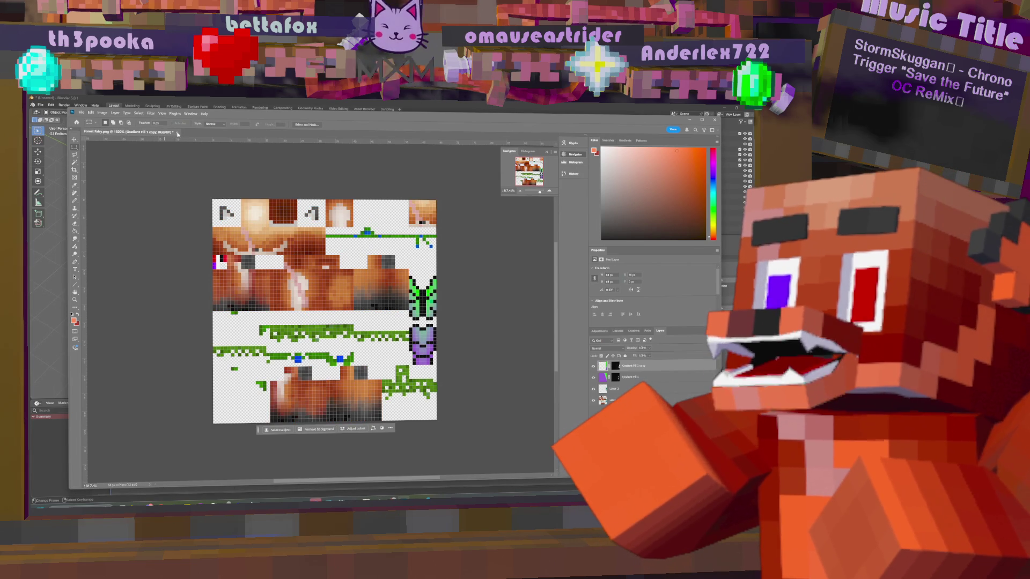
pyautogui.click(177, 133)
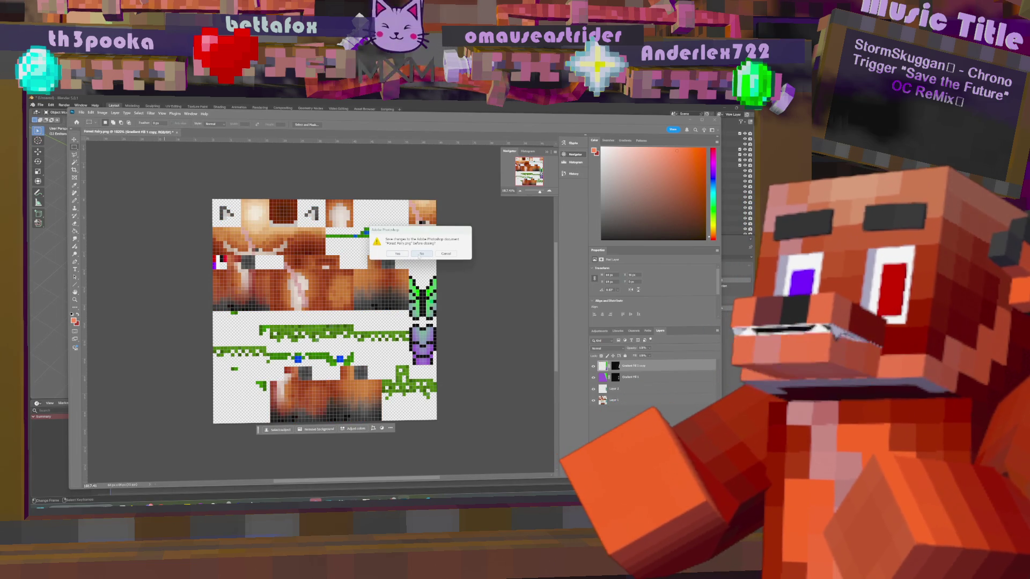
pyautogui.click(421, 255)
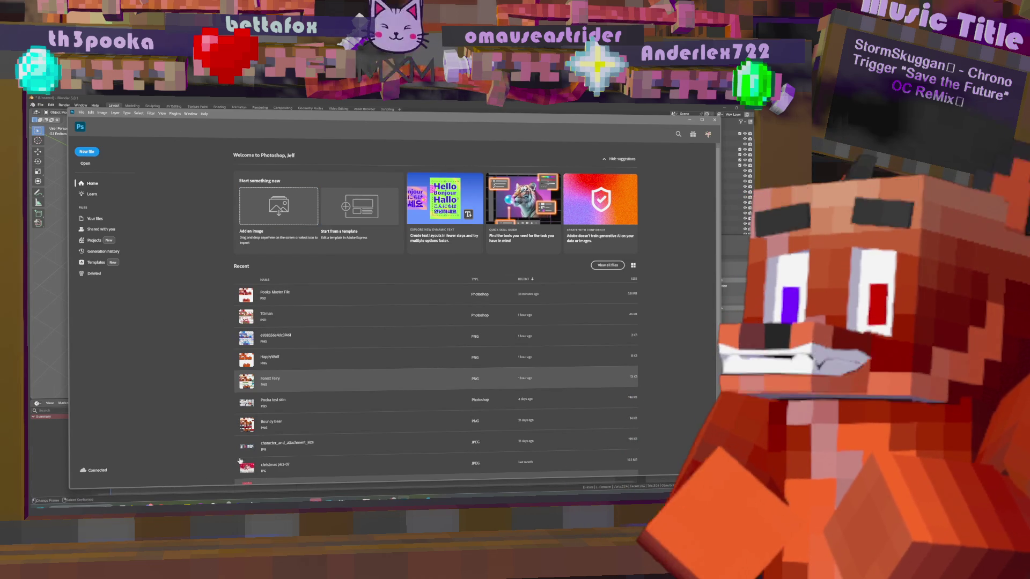
pyautogui.scroll(-3, 247, 454)
pyautogui.scroll(3, 279, 424)
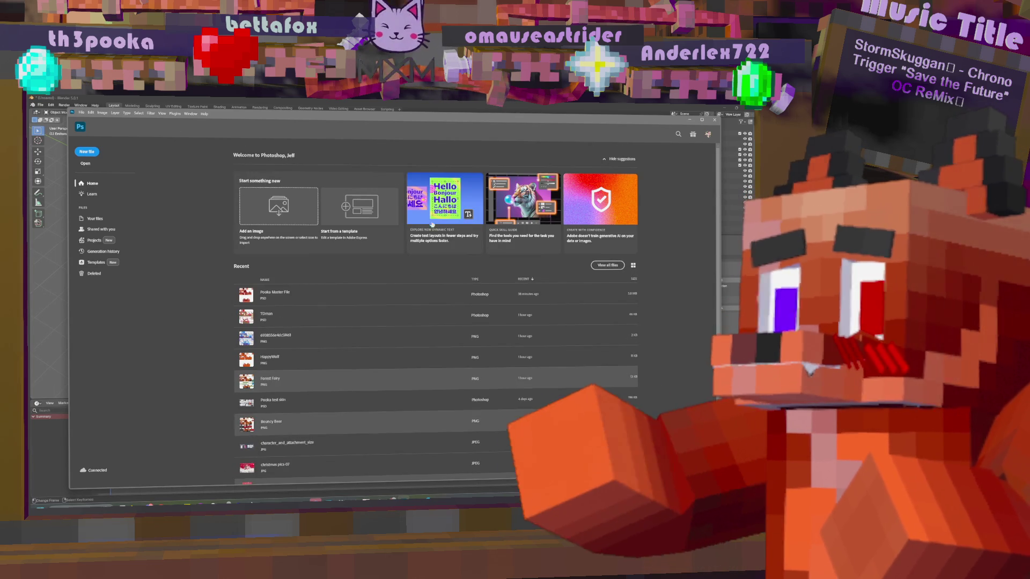
pyautogui.hotkey('alt', 'Tab')
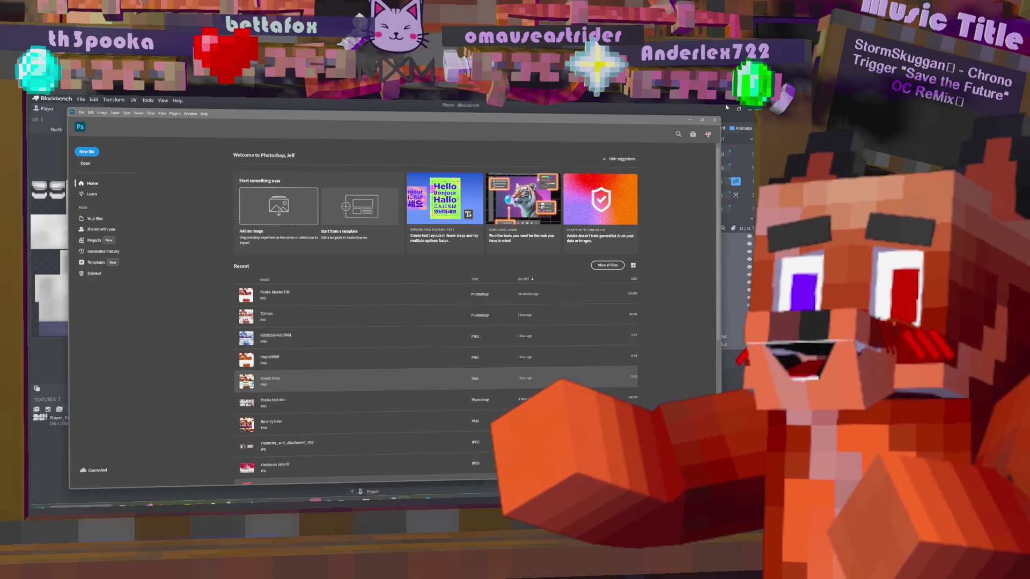
# - Minimise Blockbench and drag Player_Greyscale.png and the Forest Fairy texture from the desktop into Photoshop
pyautogui.click(726, 107)
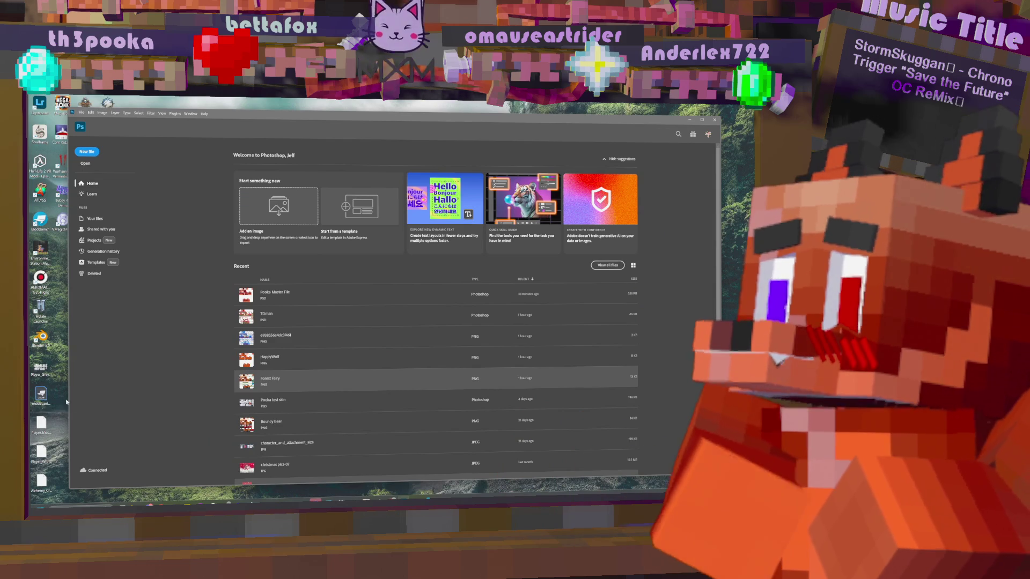
pyautogui.moveTo(41, 369)
pyautogui.mouseDown()
pyautogui.moveTo(195, 275)
pyautogui.moveTo(529, 219)
pyautogui.moveTo(539, 192)
pyautogui.mouseUp()
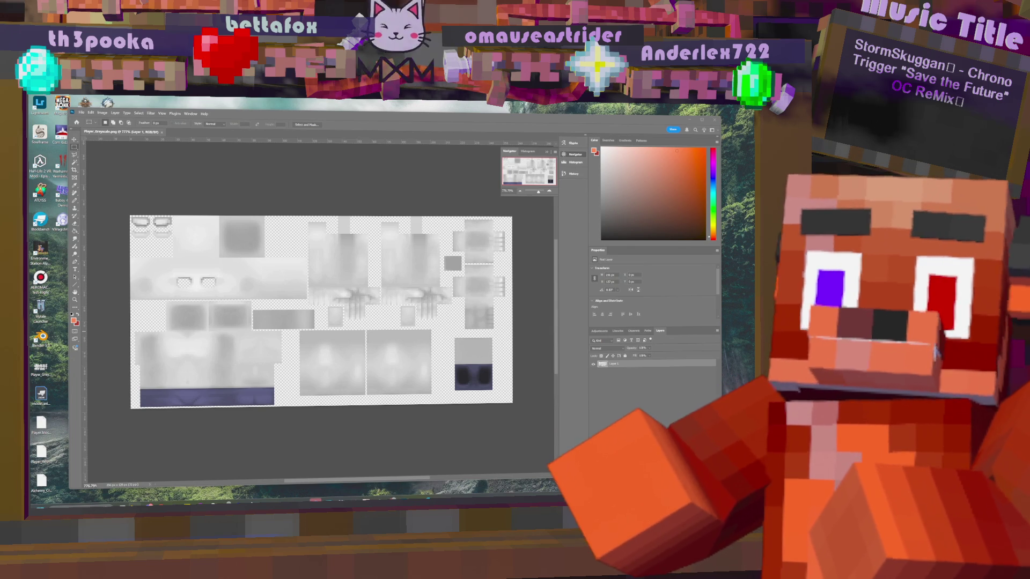
pyautogui.moveTo(617, 375)
pyautogui.mouseDown()
pyautogui.moveTo(471, 310)
pyautogui.moveTo(361, 130)
pyautogui.mouseUp()
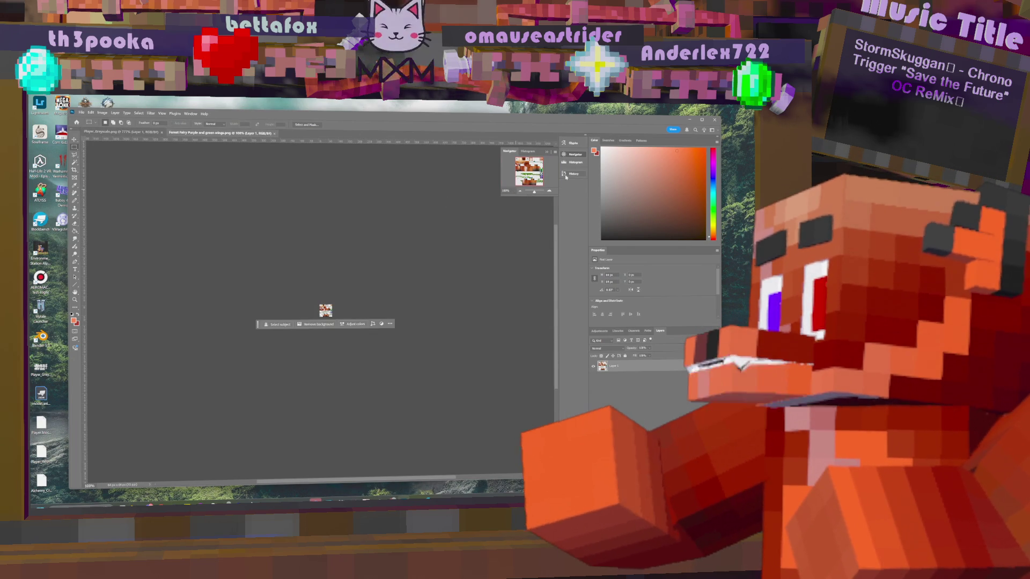
# - Zoom in on the Forest Fairy texture, return to the Player_Greyscale tab, then bring Blender forward
pyautogui.moveTo(534, 192); pyautogui.dragTo(541, 191)
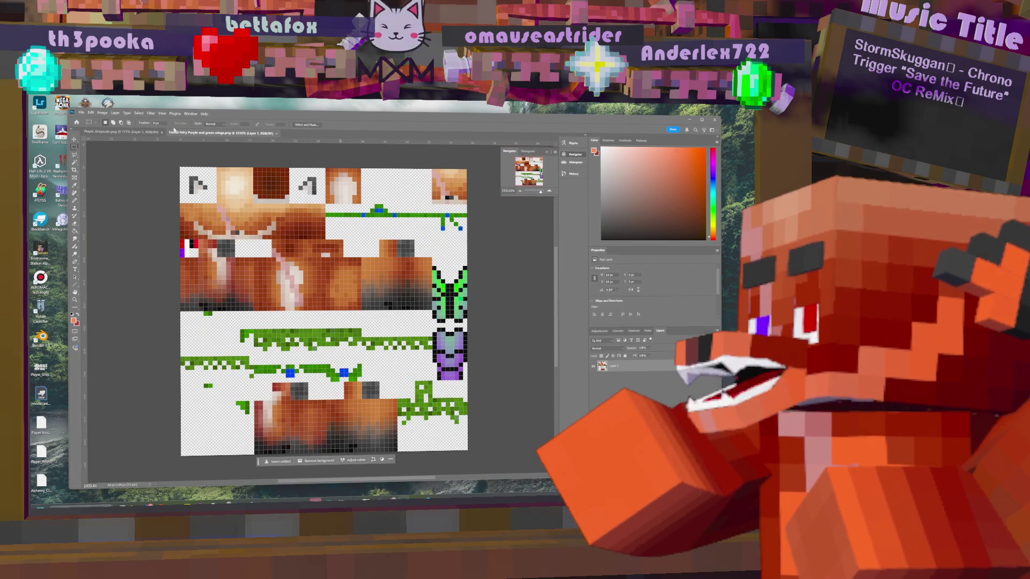
pyautogui.click(137, 132)
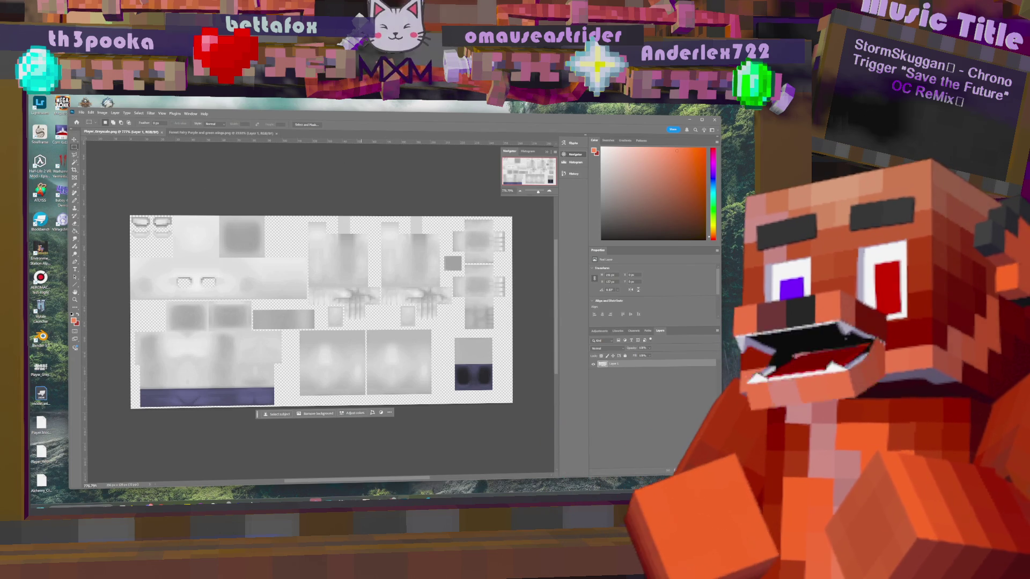
pyautogui.hotkey('alt', 'Tab')
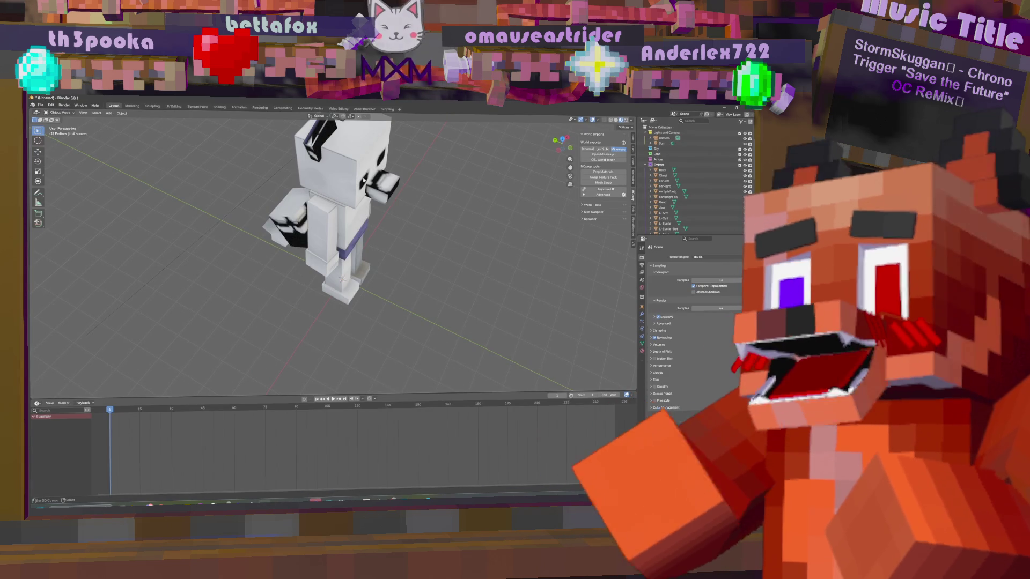
# - Compare the Photoshop texture with Blender, then orbit the character model to face front
pyautogui.hotkey('alt', 'Tab')
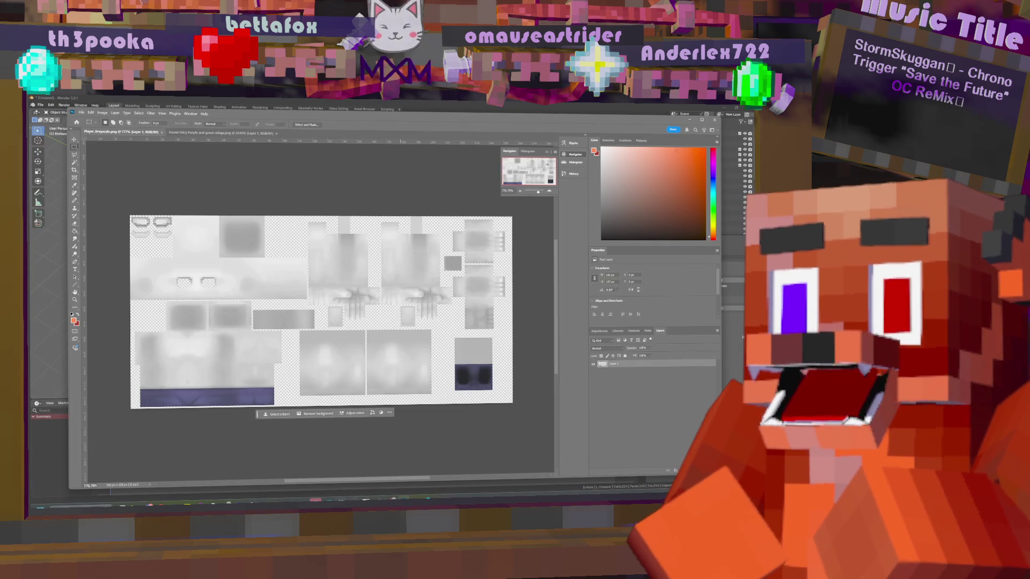
pyautogui.hotkey('alt', 'Tab')
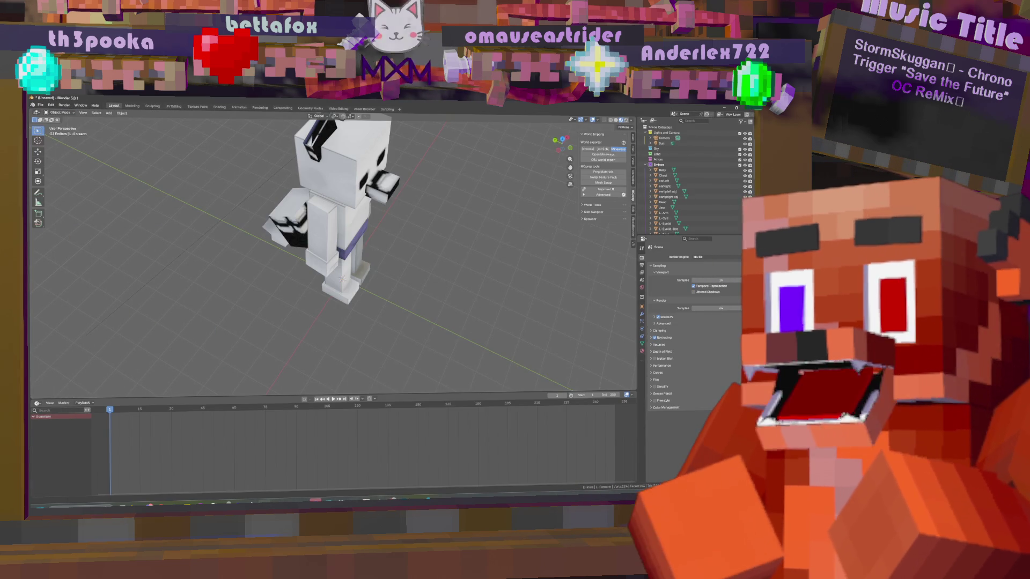
pyautogui.hotkey('alt', 'Tab')
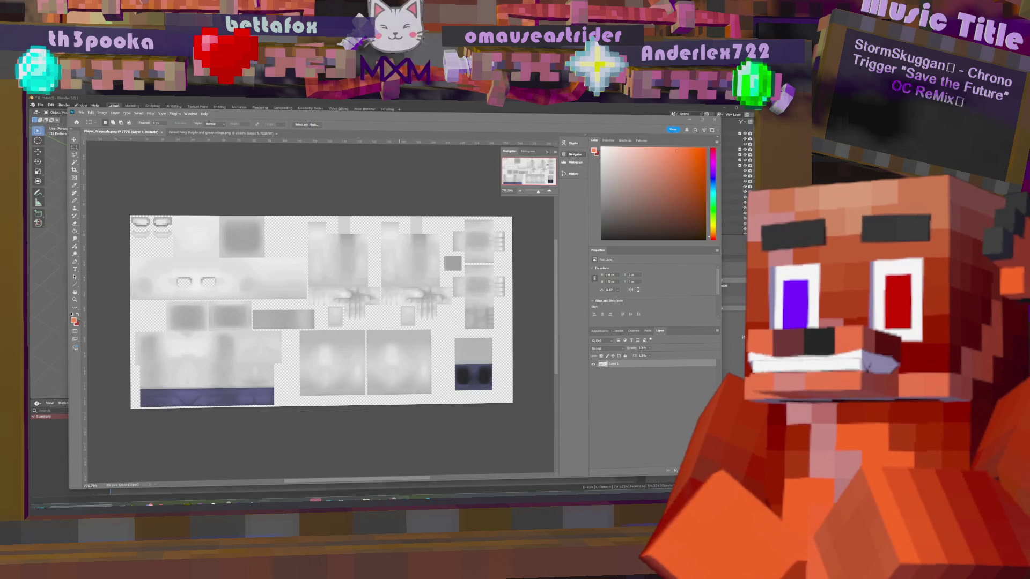
pyautogui.hotkey('alt', 'Tab')
pyautogui.moveTo(439, 230); pyautogui.dragTo(416, 200)
pyautogui.moveTo(416, 201)
pyautogui.mouseDown(button='middle')
pyautogui.moveTo(348, 211)
pyautogui.moveTo(380, 208)
pyautogui.moveTo(404, 227)
pyautogui.mouseUp(button='middle')
# - Select the Belly part, check it up close, then switch to the Blockbench player model
pyautogui.click(349, 211)
pyautogui.scroll(5, 352, 205)
pyautogui.scroll(-5, 351, 205)
pyautogui.scroll(2, 420, 242)
pyautogui.scroll(-1, 420, 243)
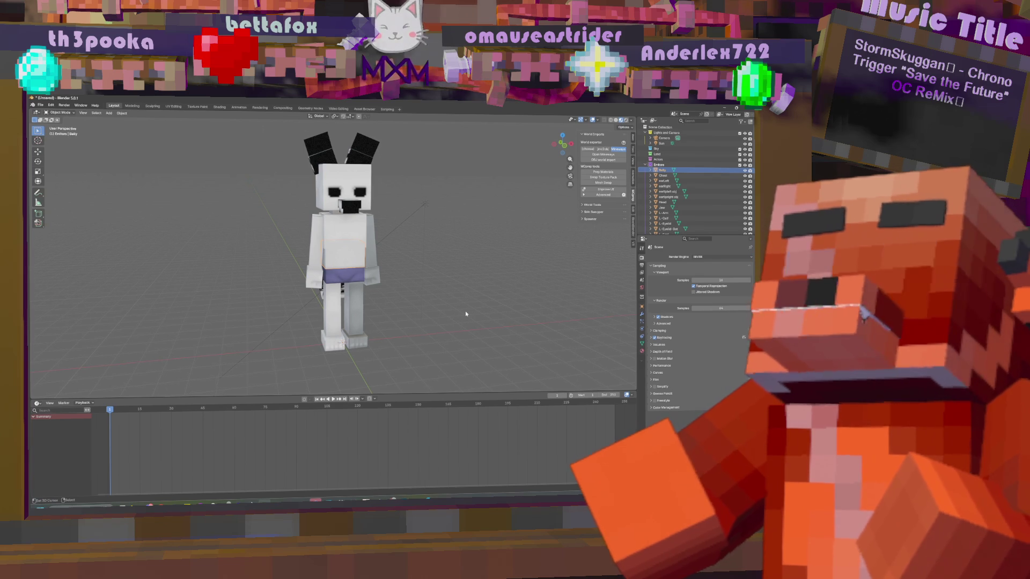
pyautogui.click(427, 501)
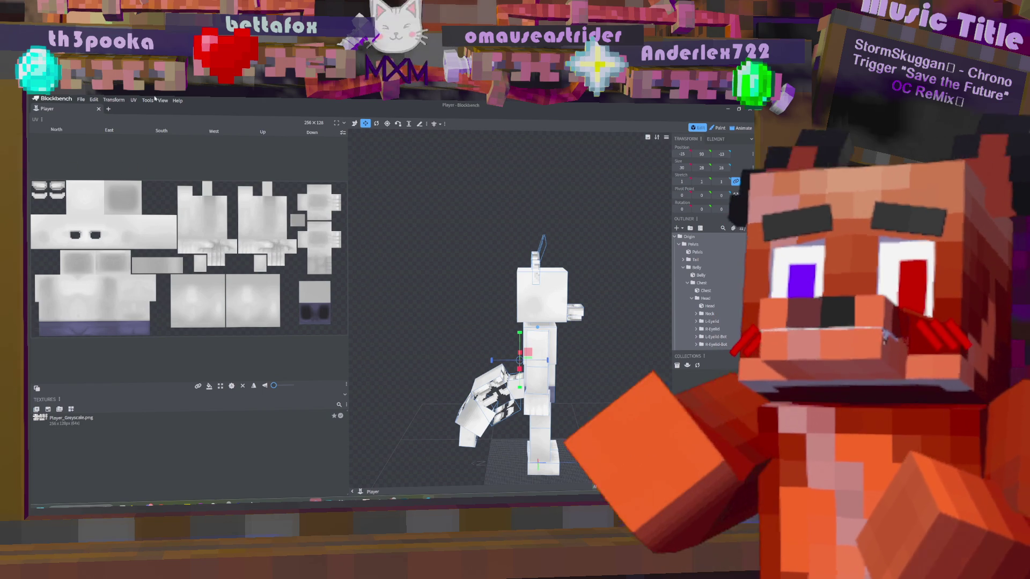
# - Switch away from Blockbench back to the greyscale texture in Photoshop
pyautogui.hotkey('alt', 'Tab')
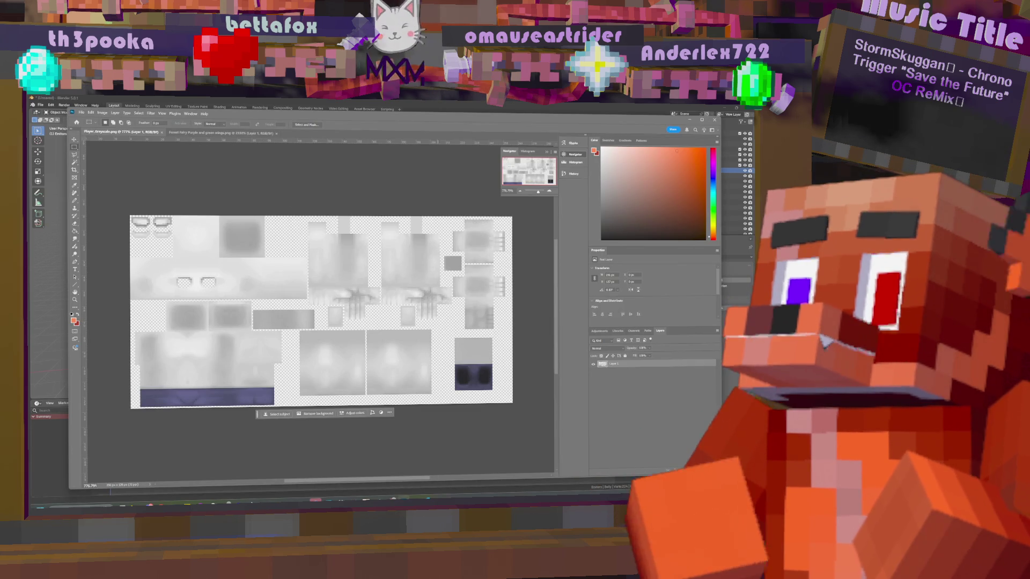
# - Add a Color Balance adjustment layer and adjust its sliders until the texture is warm pink
pyautogui.moveTo(147, 504)
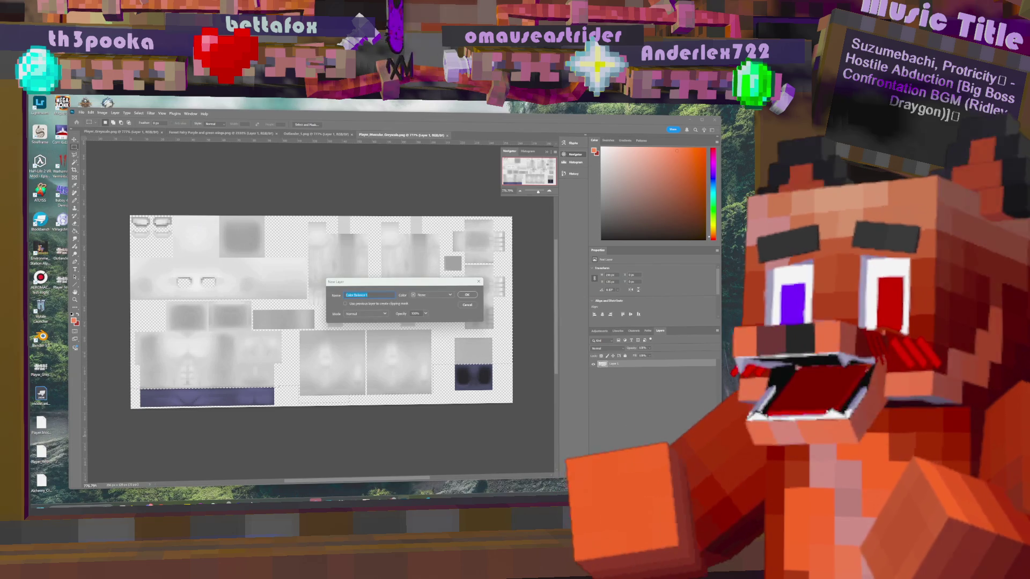
pyautogui.click(467, 294)
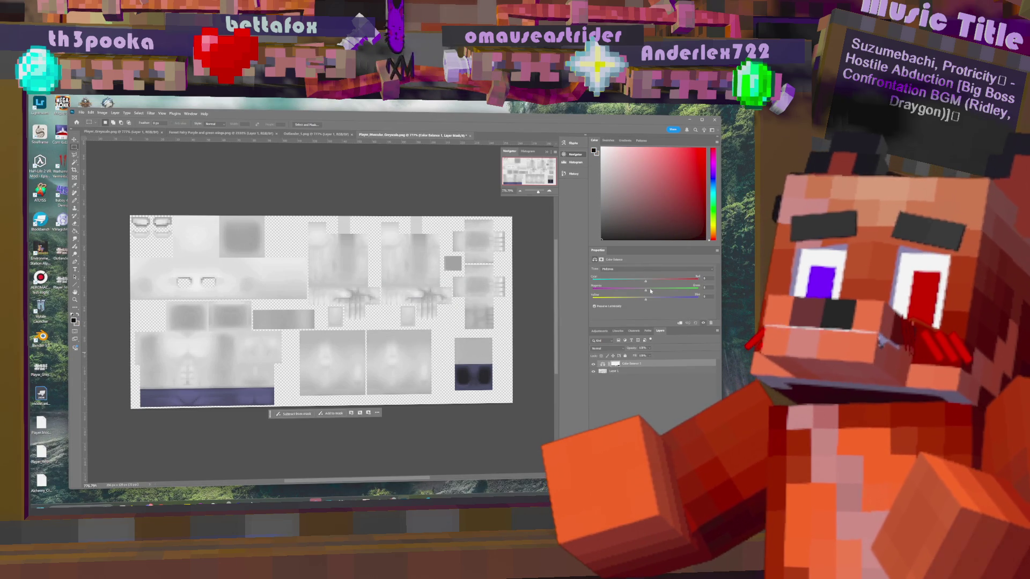
pyautogui.moveTo(647, 292); pyautogui.dragTo(606, 295)
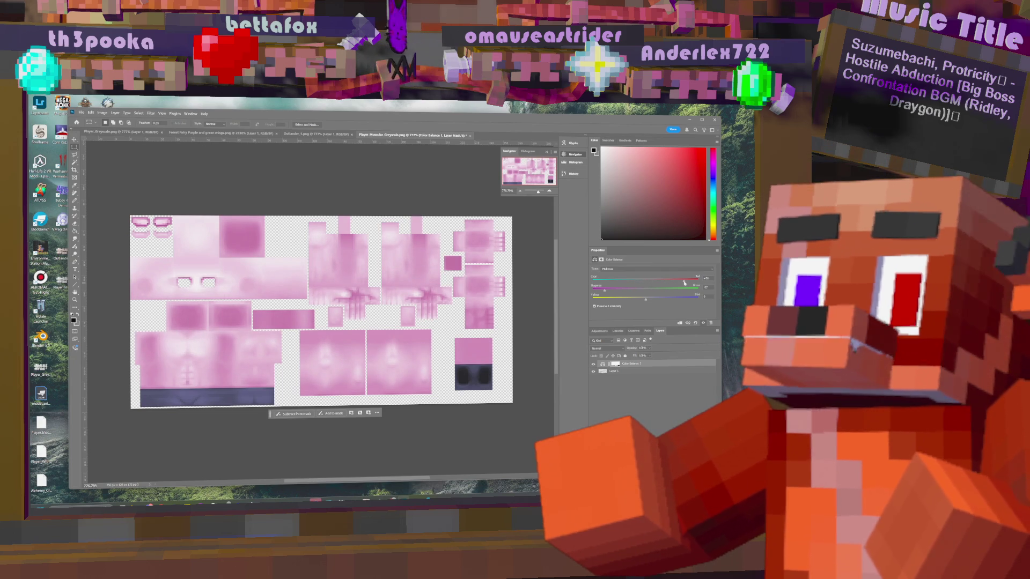
pyautogui.moveTo(679, 283)
pyautogui.mouseDown()
pyautogui.moveTo(613, 281)
pyautogui.moveTo(673, 293)
pyautogui.mouseUp()
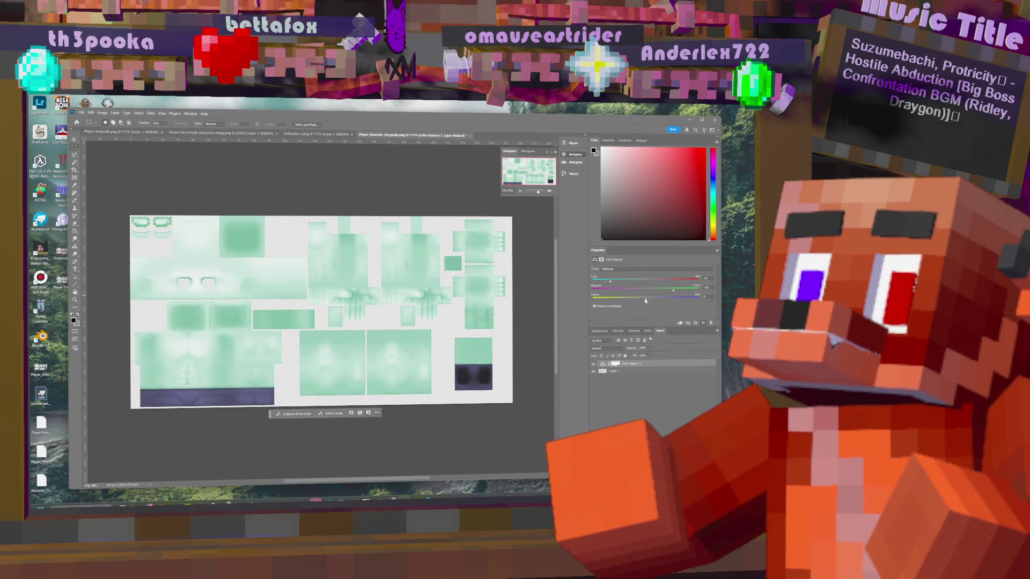
pyautogui.moveTo(675, 285)
pyautogui.mouseDown()
pyautogui.moveTo(615, 292)
pyautogui.moveTo(639, 298)
pyautogui.moveTo(623, 302)
pyautogui.mouseUp()
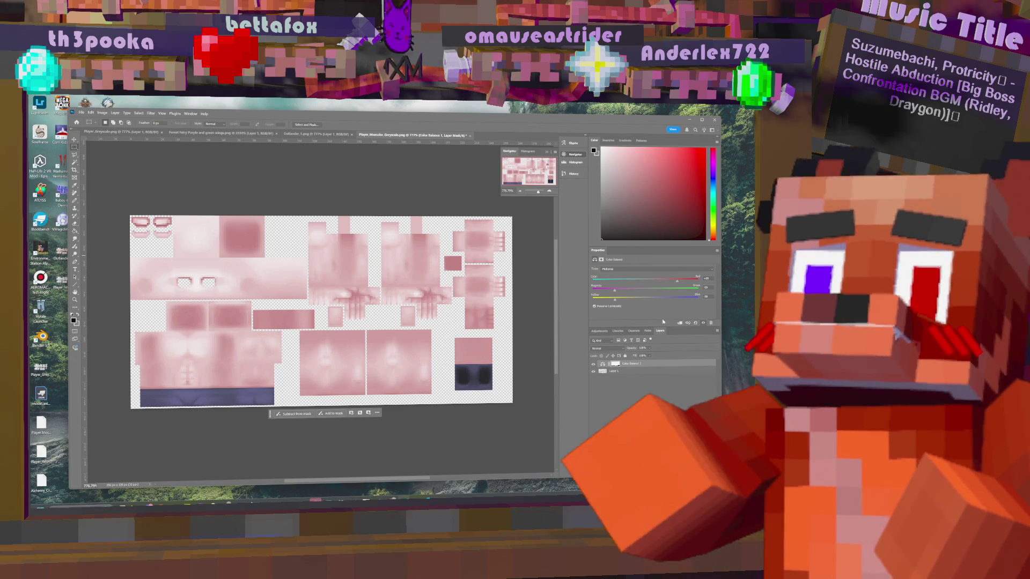
# - Copy the Forest Fairy skin and paste it into the greyscale texture as a new layer
pyautogui.click(207, 135)
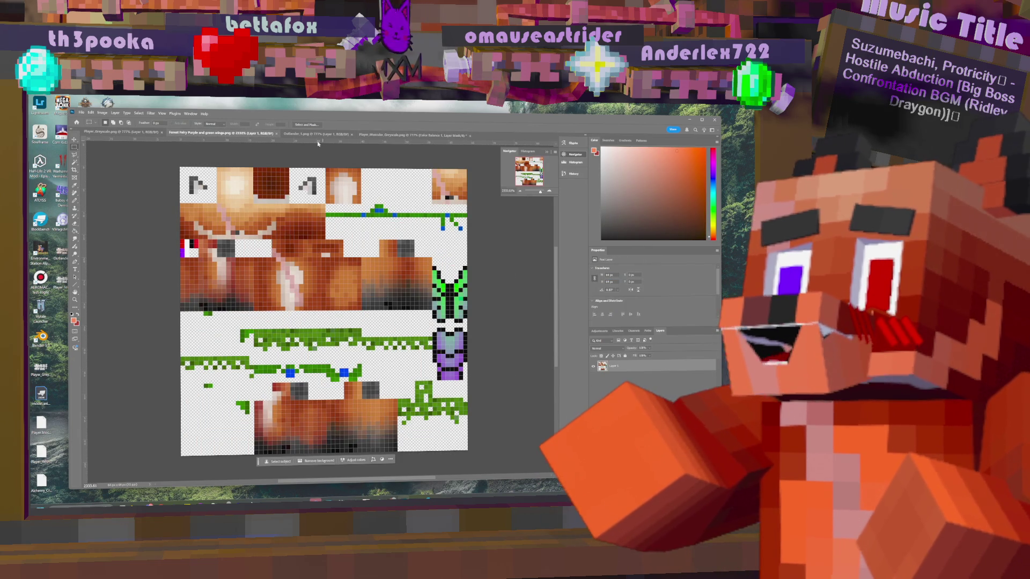
pyautogui.click(371, 136)
pyautogui.click(214, 134)
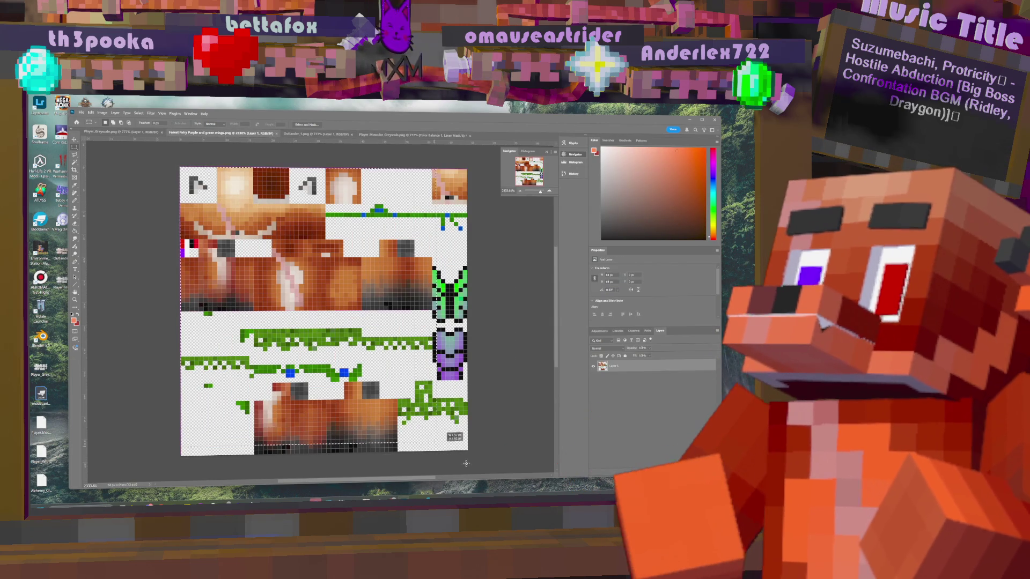
pyautogui.moveTo(172, 167); pyautogui.dragTo(465, 391)
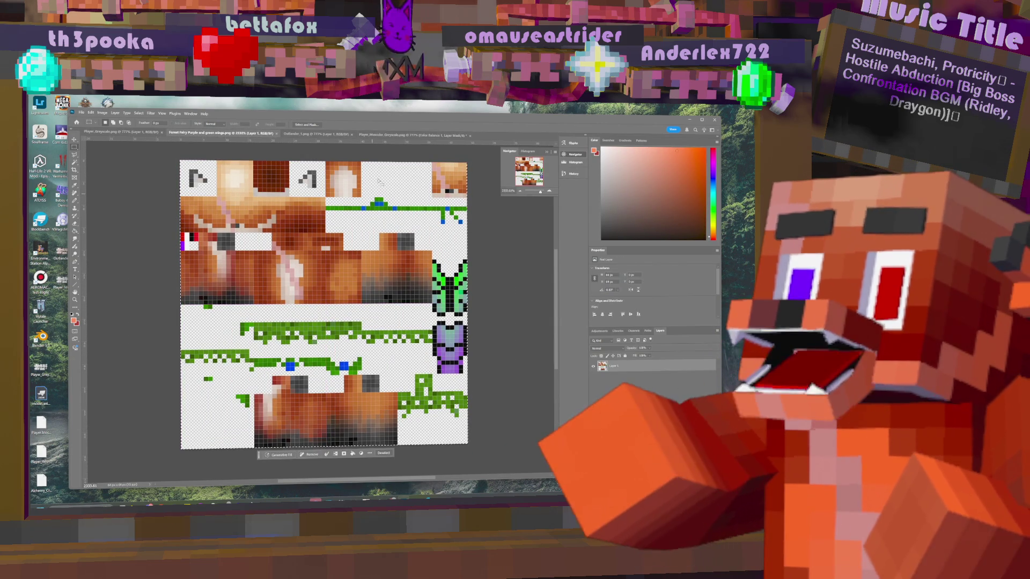
pyautogui.click(375, 135)
pyautogui.hotkey('ctrl', 'v')
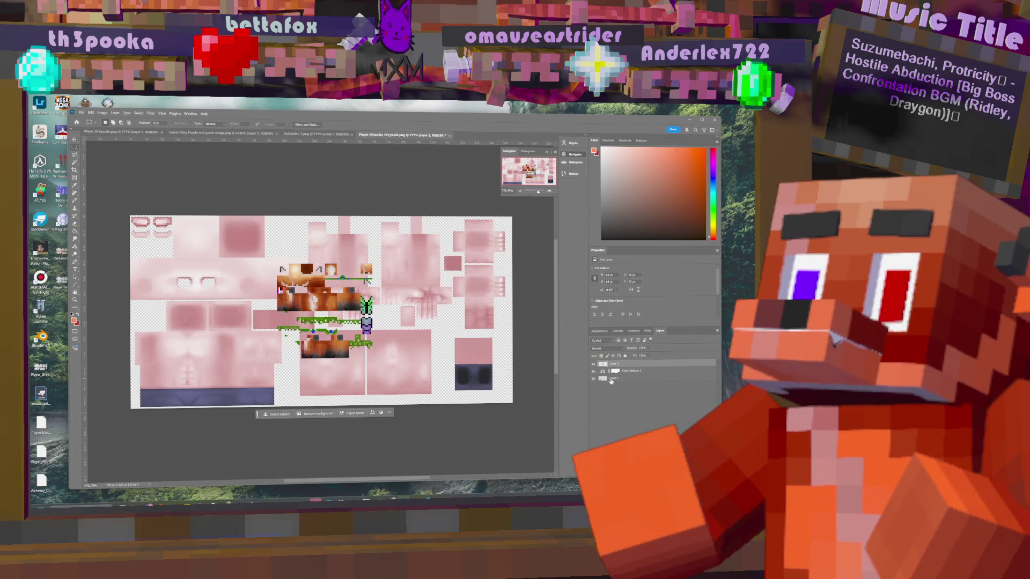
# - Select the Color Balance layer and toggle between the Histogram and Navigator panel views
pyautogui.click(646, 371)
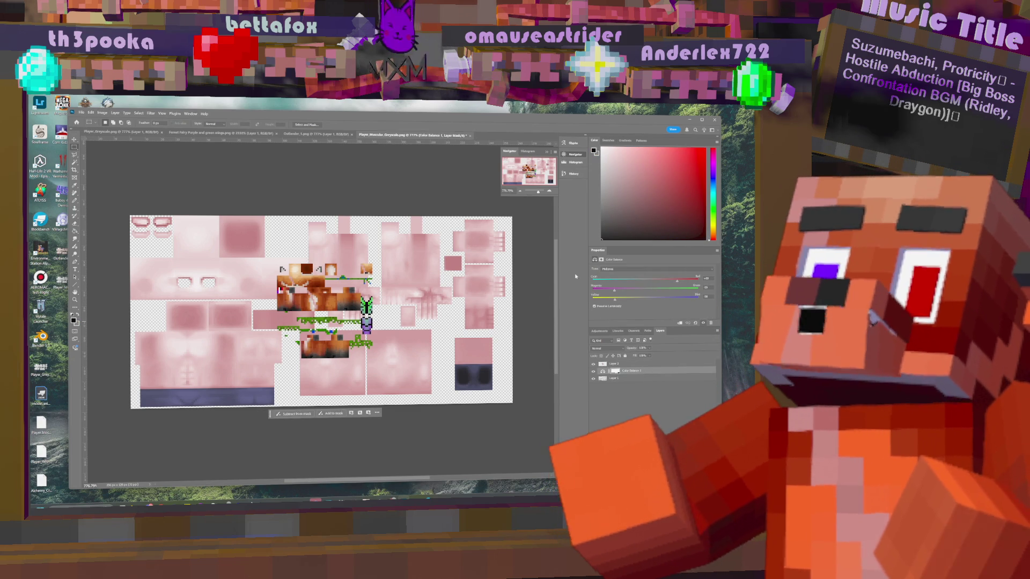
pyautogui.click(572, 163)
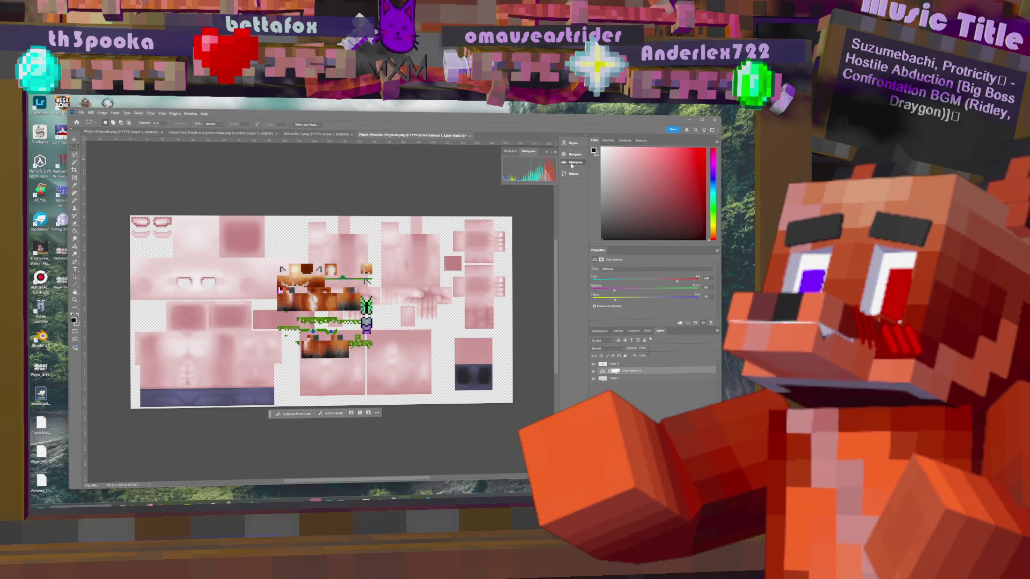
pyautogui.click(573, 154)
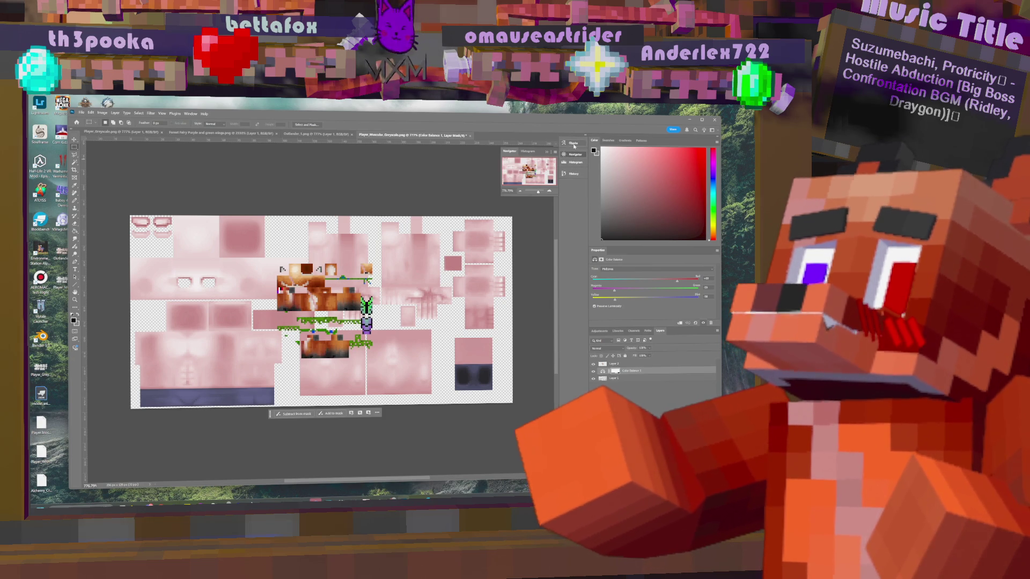
pyautogui.moveTo(503, 197); pyautogui.dragTo(450, 217)
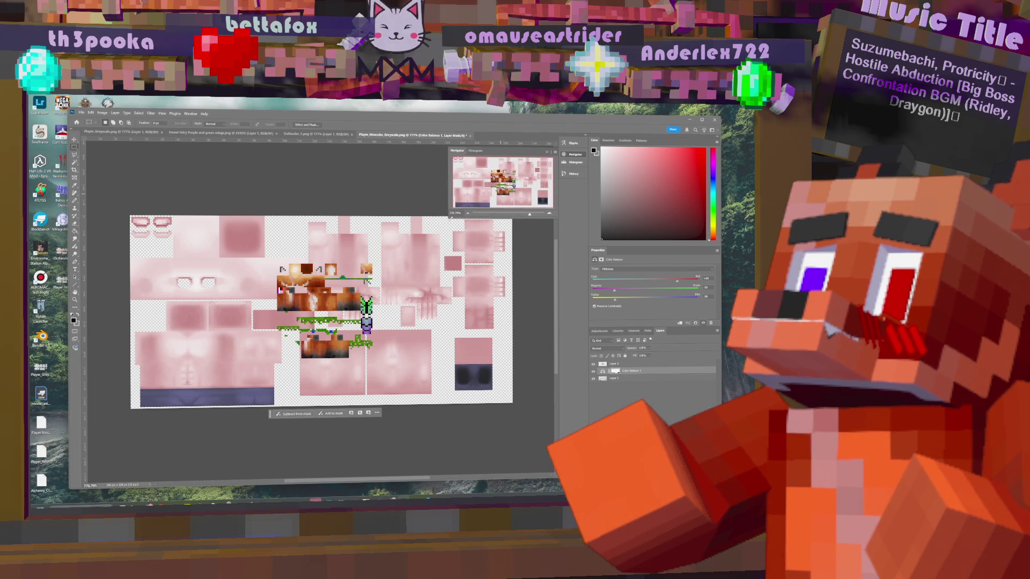
pyautogui.click(476, 151)
pyautogui.click(514, 152)
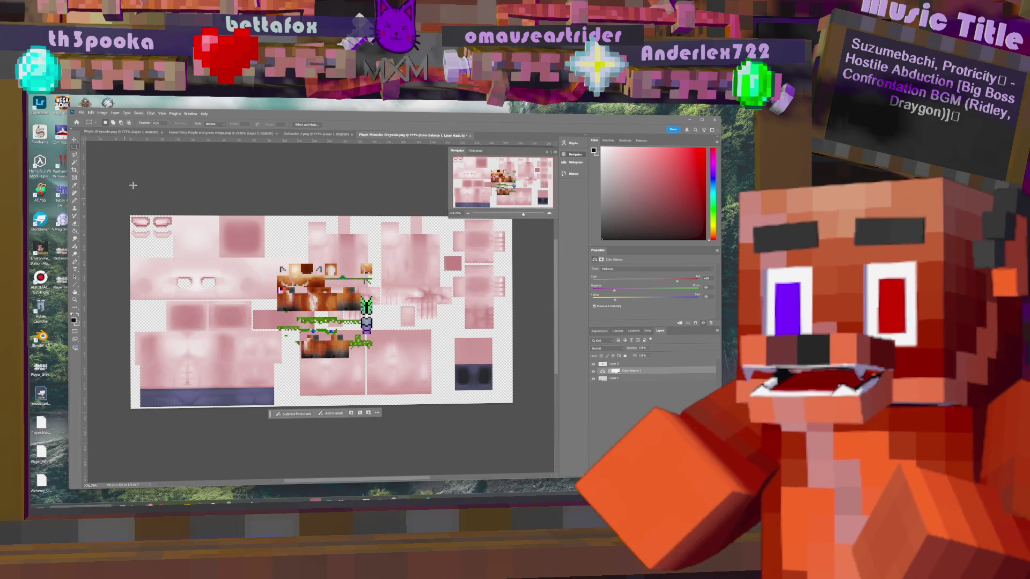
# - Delete the pink Color Balance adjustment layer
pyautogui.rightClick(645, 371)
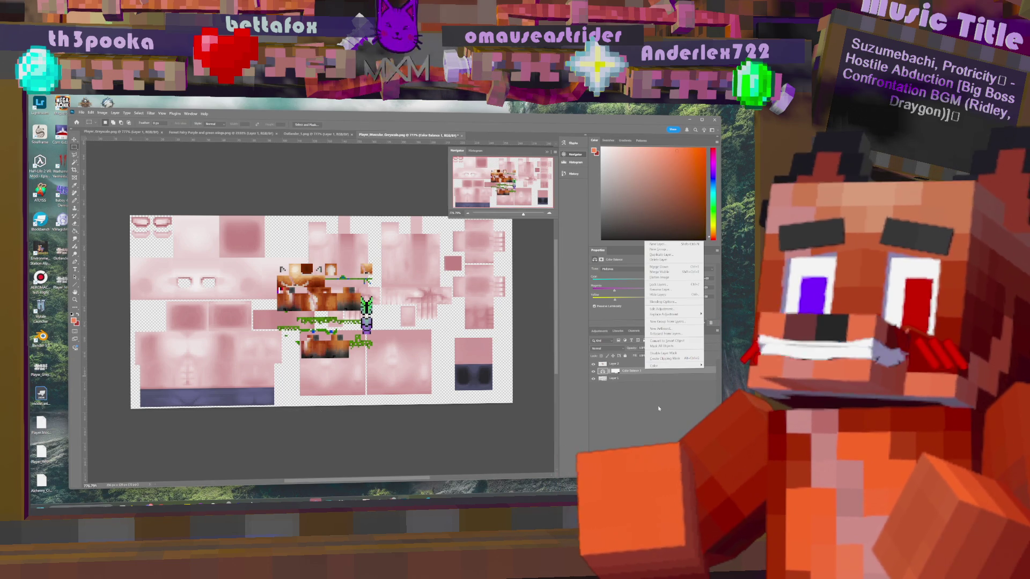
pyautogui.click(635, 375)
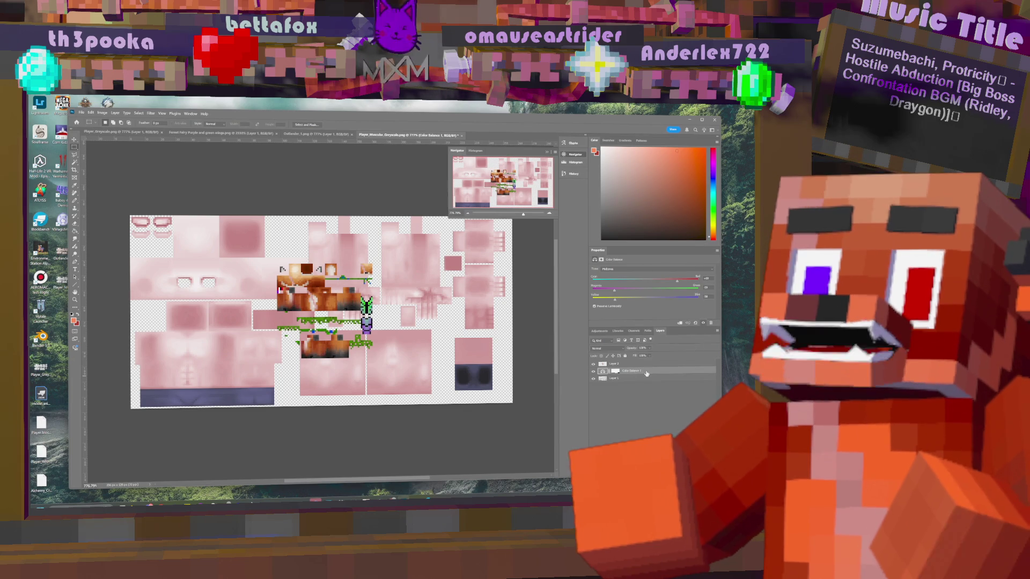
pyautogui.press('Delete')
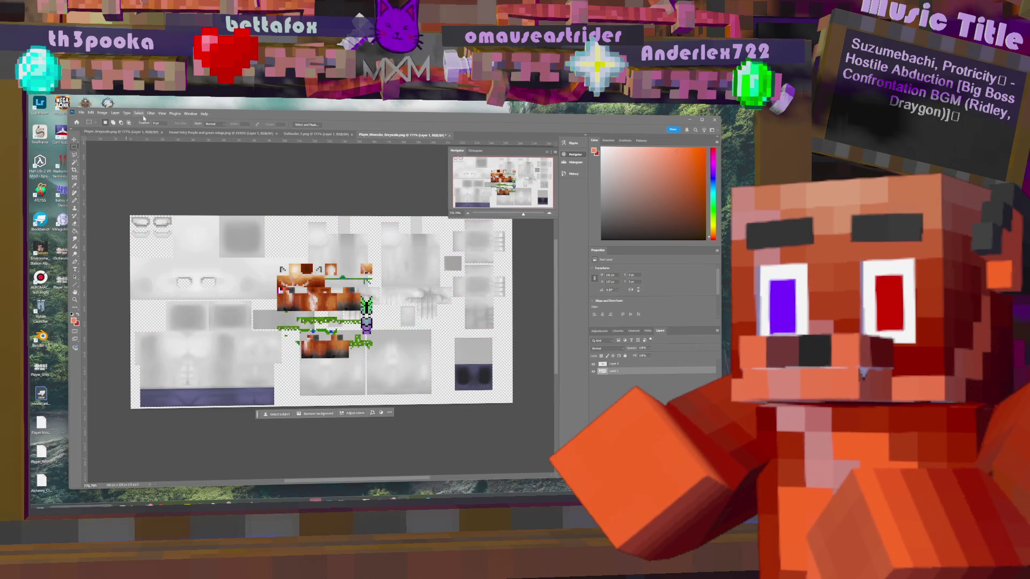
pyautogui.click(114, 113)
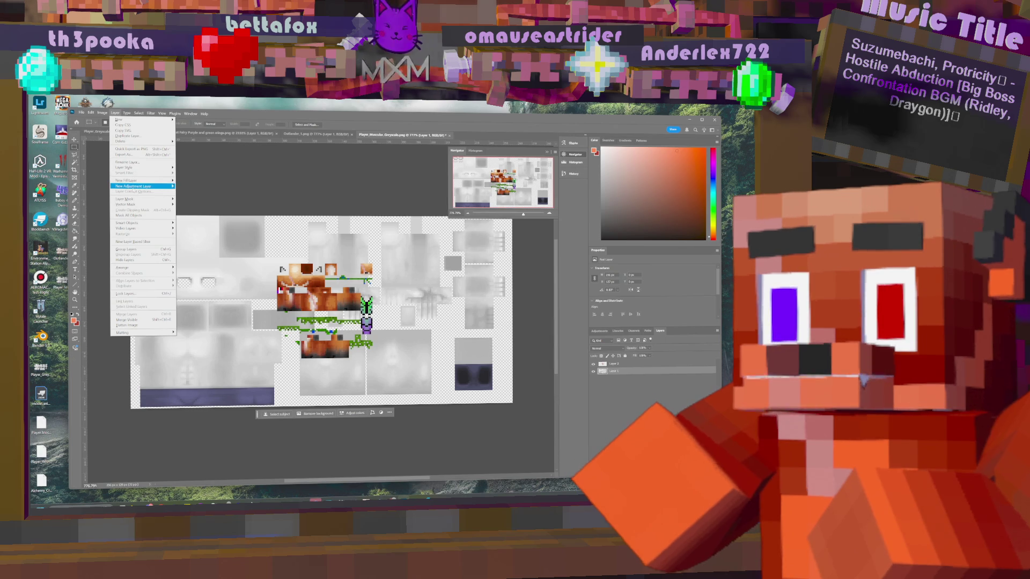
# - Add a Channel Mixer adjustment layer above the greyscale texture in Player_Greyscale.png
pyautogui.moveTo(161, 186)
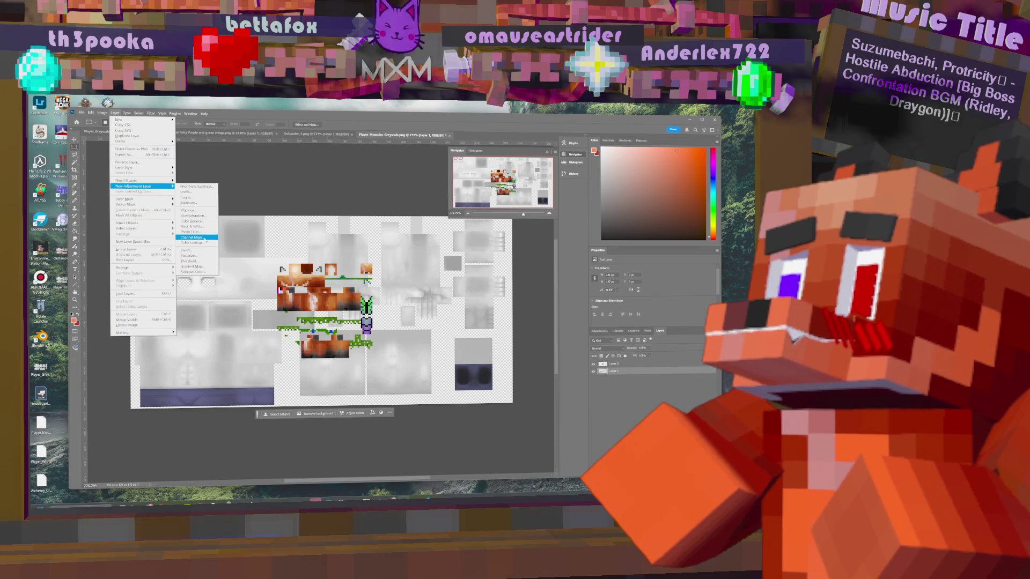
pyautogui.click(204, 239)
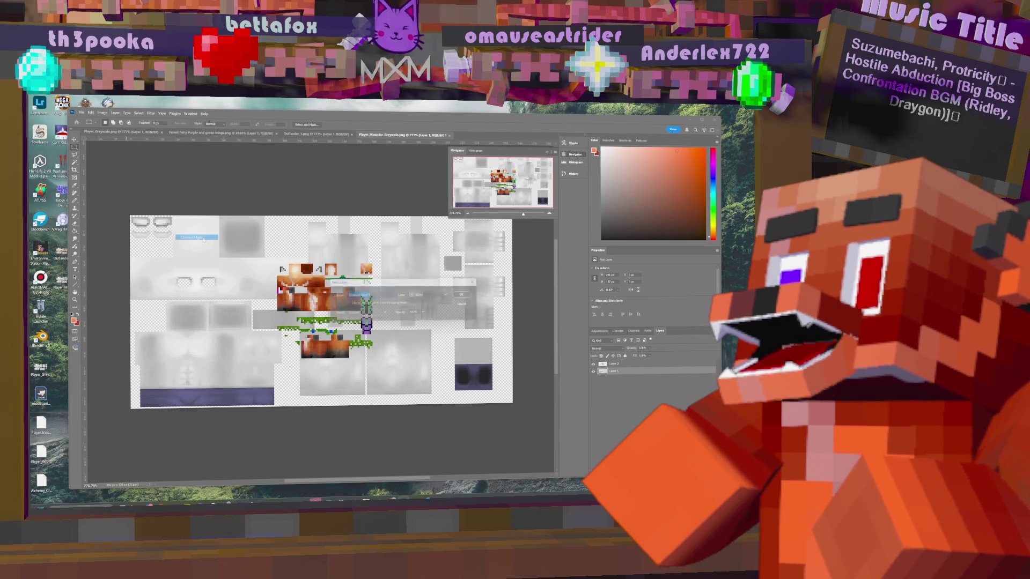
pyautogui.click(472, 297)
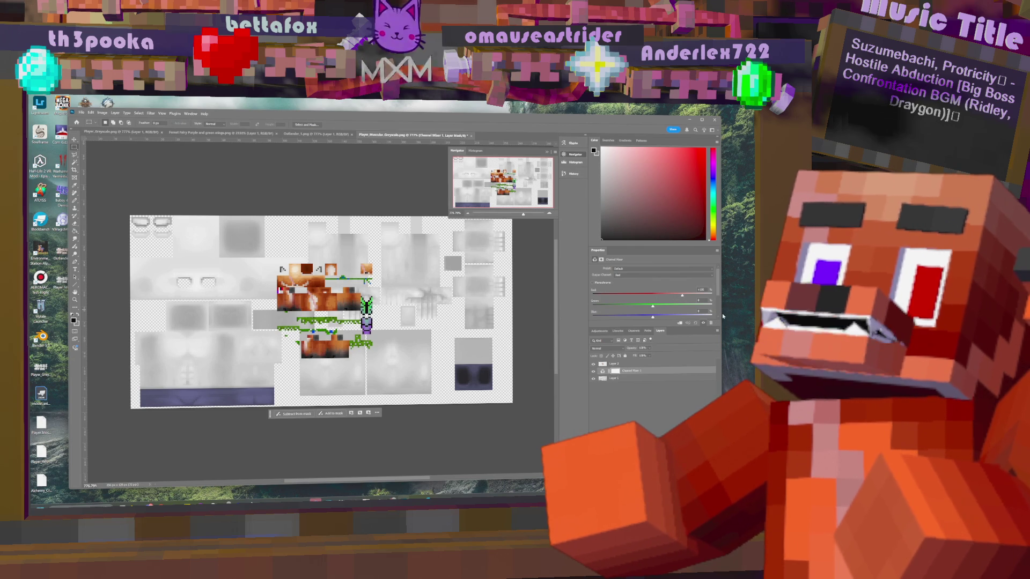
# - Enlarge the Properties panel and experiment with Red and Green channel mix values
pyautogui.moveTo(675, 327); pyautogui.dragTo(675, 361)
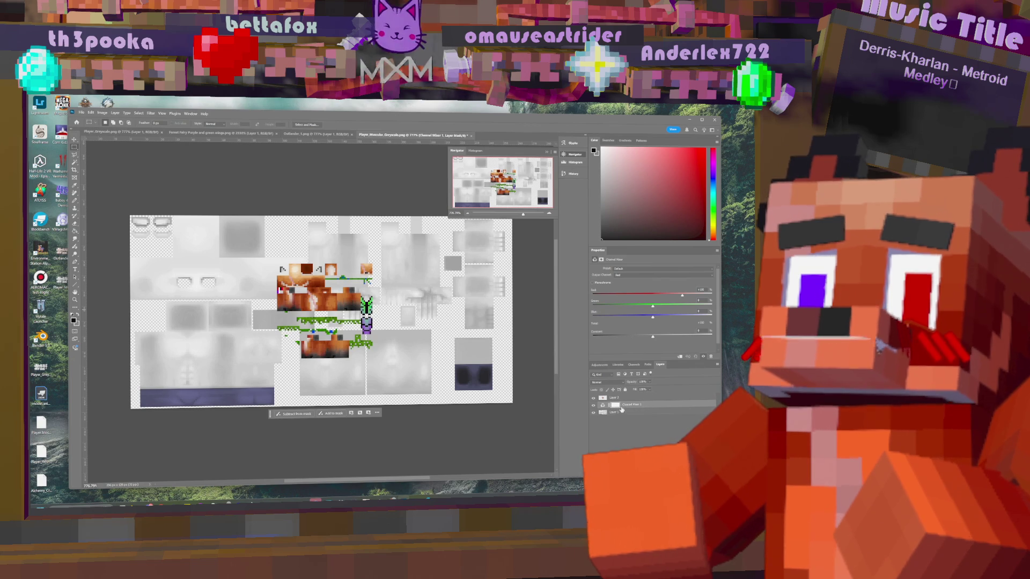
pyautogui.moveTo(682, 298); pyautogui.dragTo(644, 297)
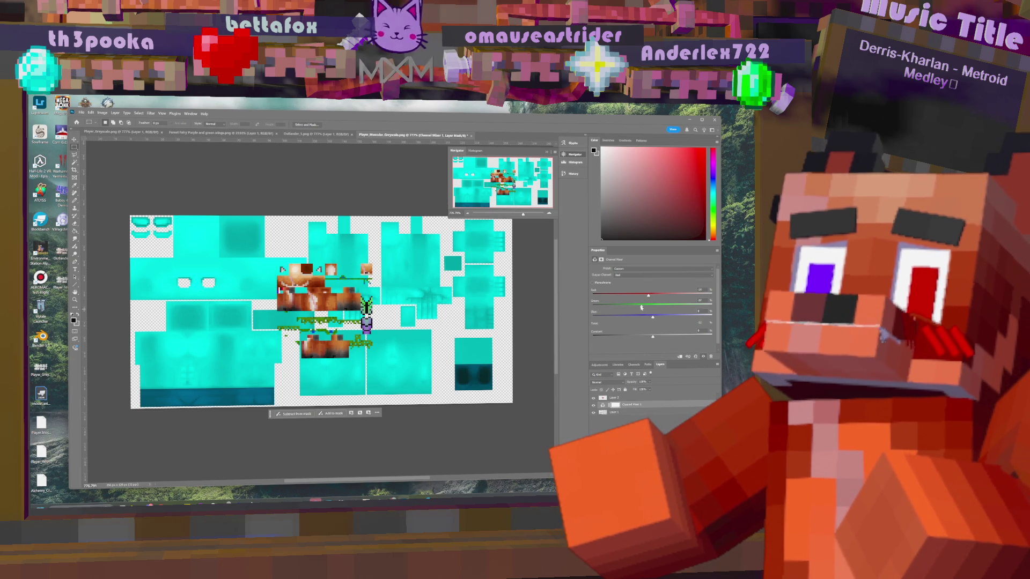
pyautogui.moveTo(618, 311)
pyautogui.mouseDown()
pyautogui.moveTo(692, 311)
pyautogui.moveTo(652, 312)
pyautogui.moveTo(683, 307)
pyautogui.moveTo(651, 297)
pyautogui.moveTo(665, 318)
pyautogui.moveTo(655, 318)
pyautogui.mouseUp()
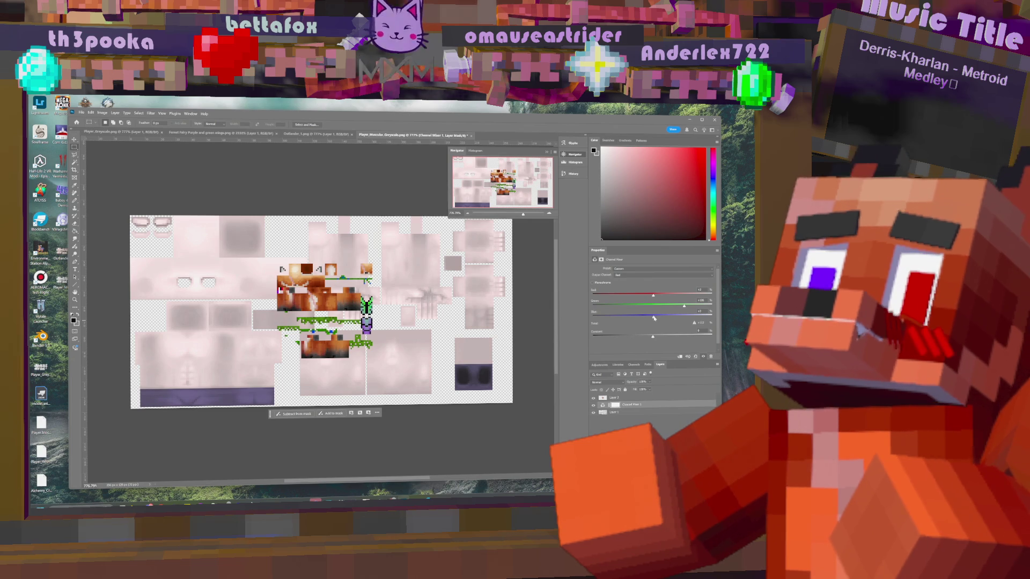
pyautogui.moveTo(655, 297)
pyautogui.mouseDown()
pyautogui.moveTo(668, 296)
pyautogui.moveTo(659, 309)
pyautogui.mouseUp()
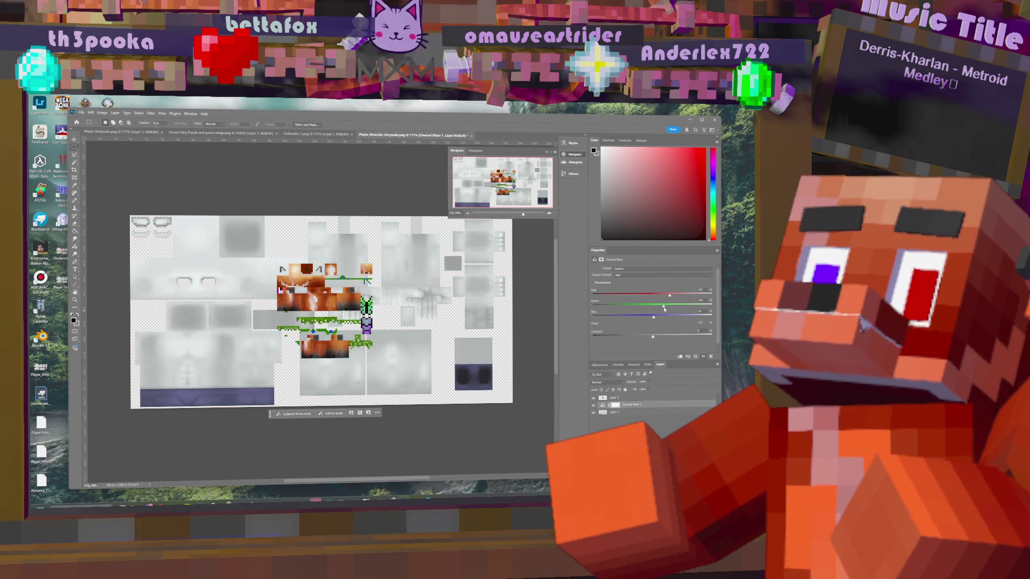
pyautogui.moveTo(664, 309); pyautogui.dragTo(650, 296)
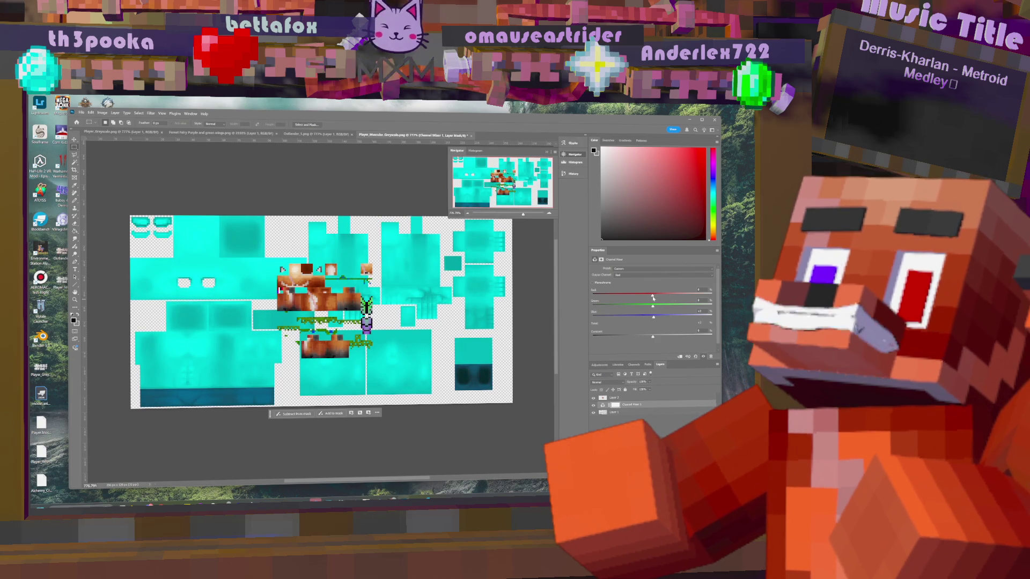
pyautogui.moveTo(651, 296)
pyautogui.mouseDown()
pyautogui.moveTo(632, 296)
pyautogui.moveTo(663, 317)
pyautogui.moveTo(710, 317)
pyautogui.mouseUp()
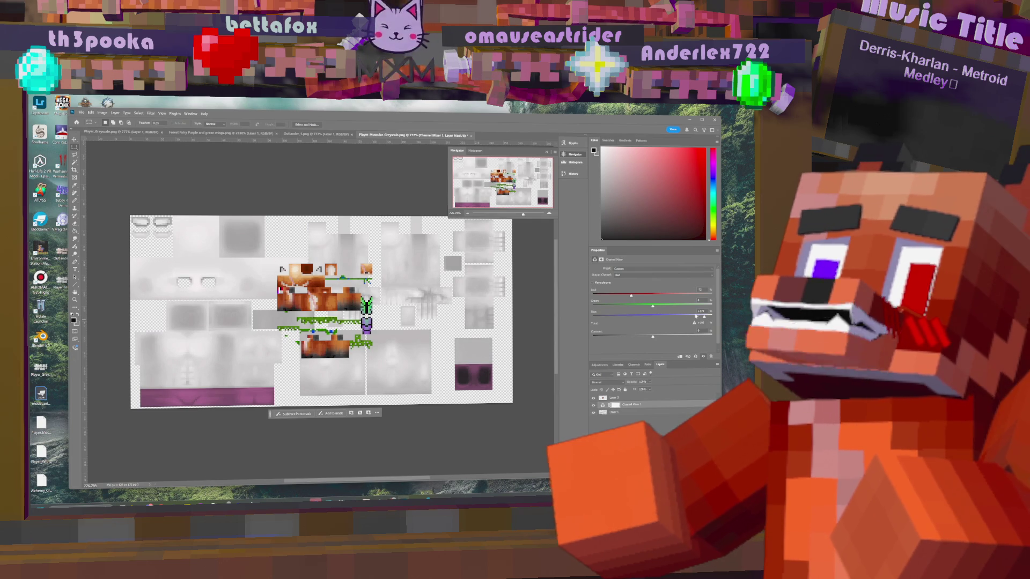
pyautogui.moveTo(650, 308)
pyautogui.mouseDown()
pyautogui.moveTo(663, 313)
pyautogui.moveTo(627, 298)
pyautogui.moveTo(644, 299)
pyautogui.mouseUp()
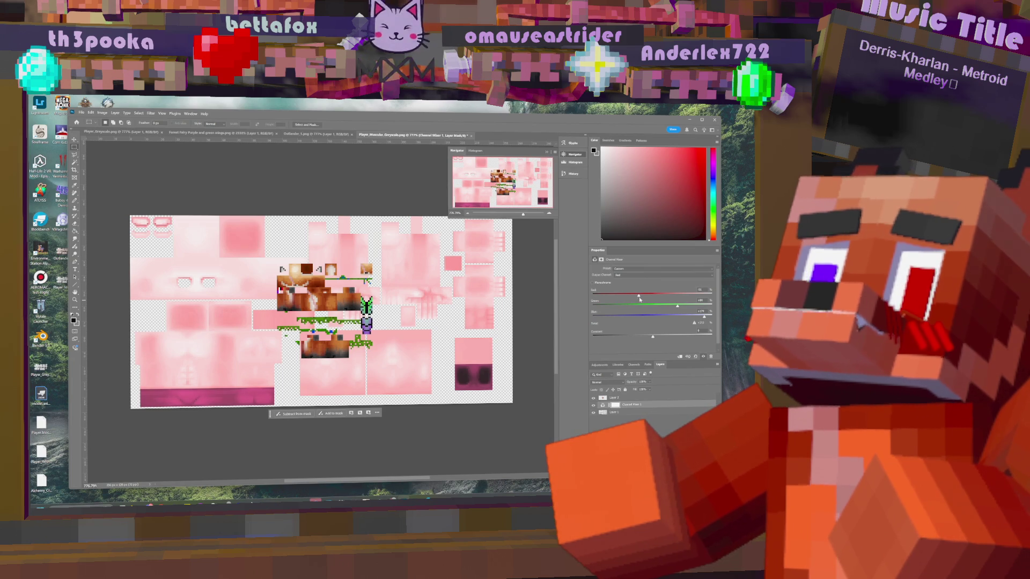
# - Refine Red, Blue, Green and Constant for magenta-pink with teal patches, then hide the layer
pyautogui.moveTo(644, 299); pyautogui.dragTo(640, 297)
pyautogui.moveTo(704, 321); pyautogui.dragTo(683, 318)
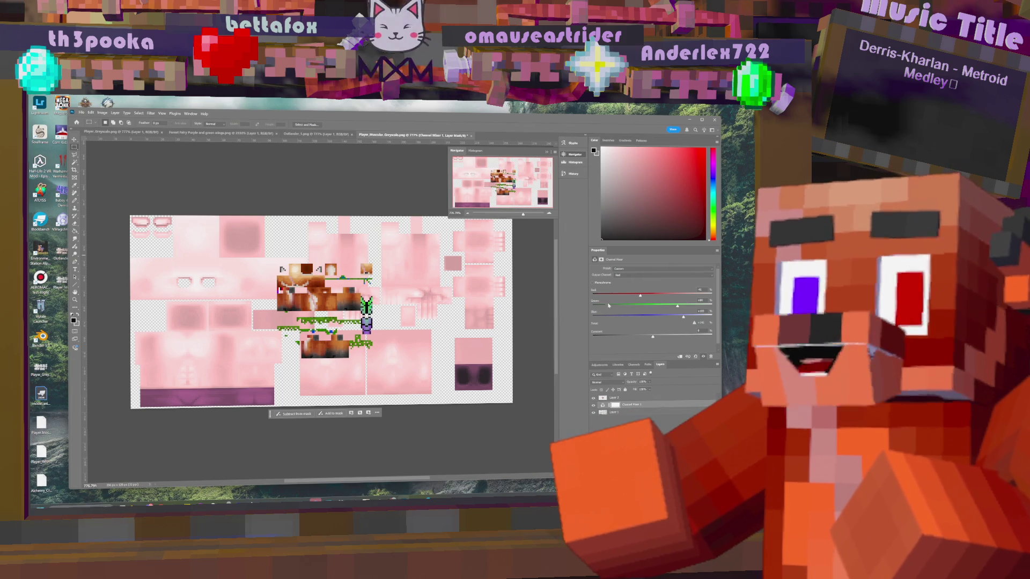
pyautogui.moveTo(679, 307)
pyautogui.mouseDown()
pyautogui.moveTo(713, 305)
pyautogui.moveTo(714, 317)
pyautogui.mouseUp()
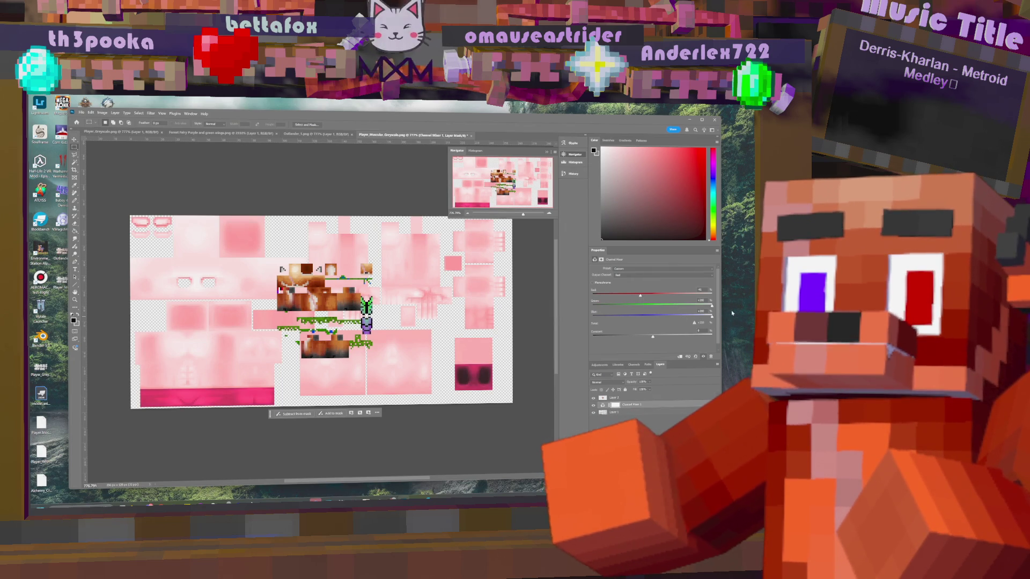
pyautogui.moveTo(640, 297); pyautogui.dragTo(625, 296)
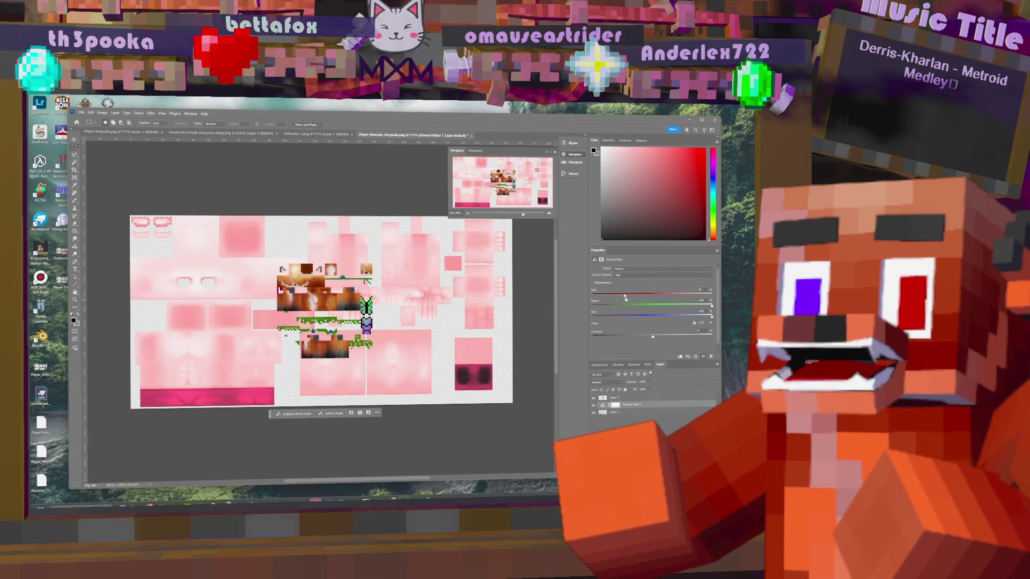
pyautogui.moveTo(652, 338); pyautogui.dragTo(613, 344)
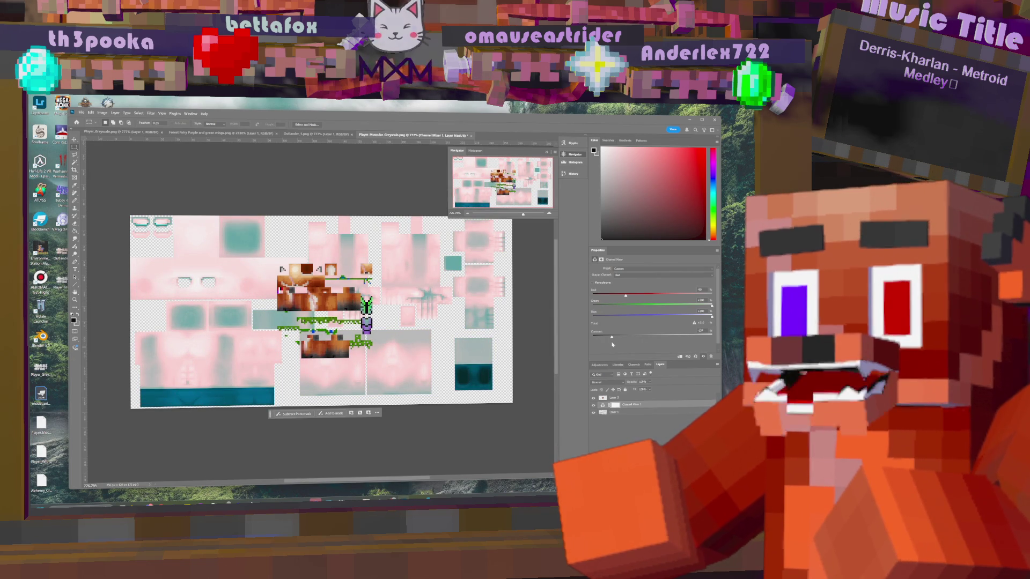
pyautogui.click(593, 405)
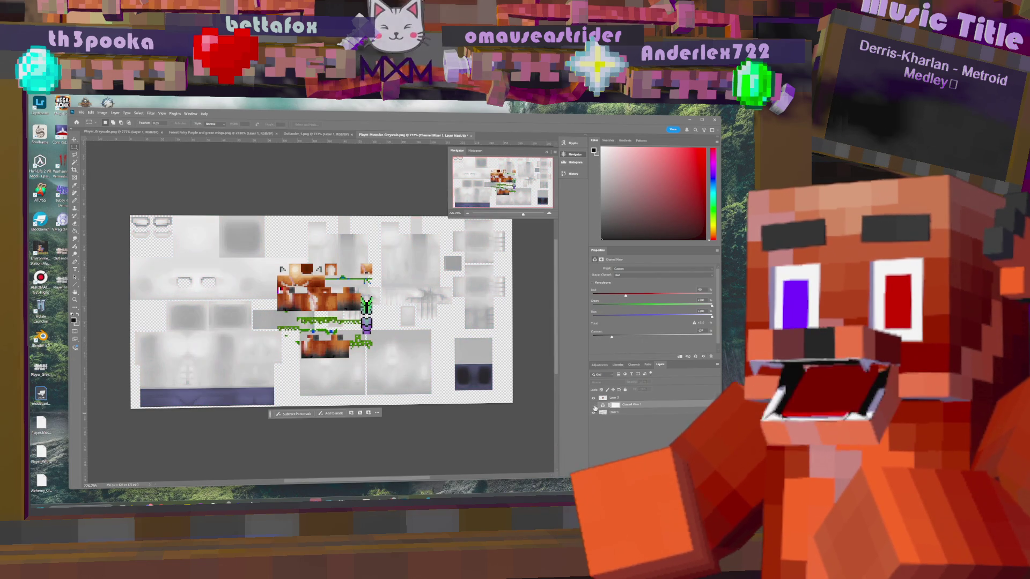
# - Add a Color Lookup adjustment layer, browsing its Abstract profiles without choosing one
pyautogui.click(115, 113)
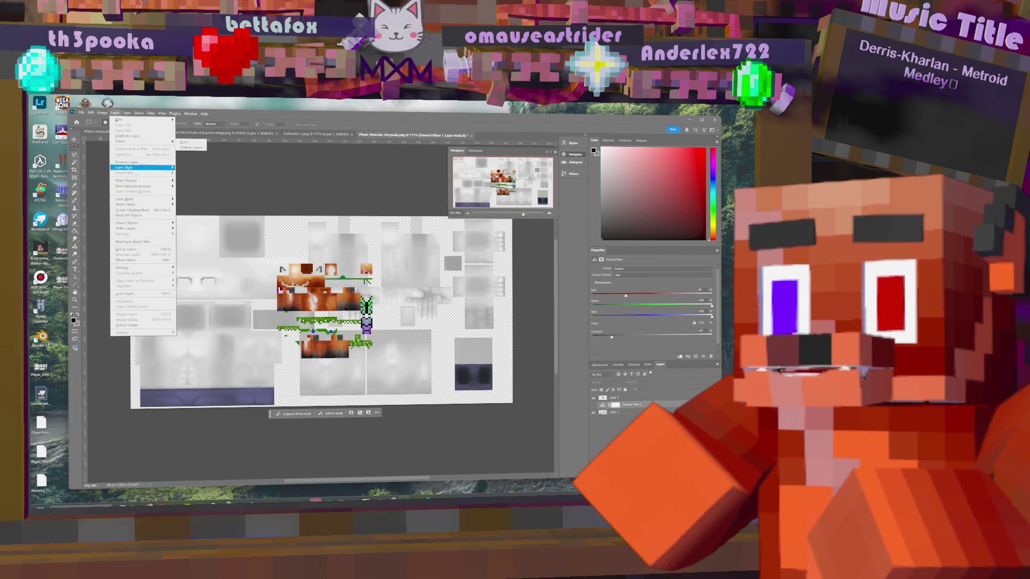
pyautogui.moveTo(139, 186)
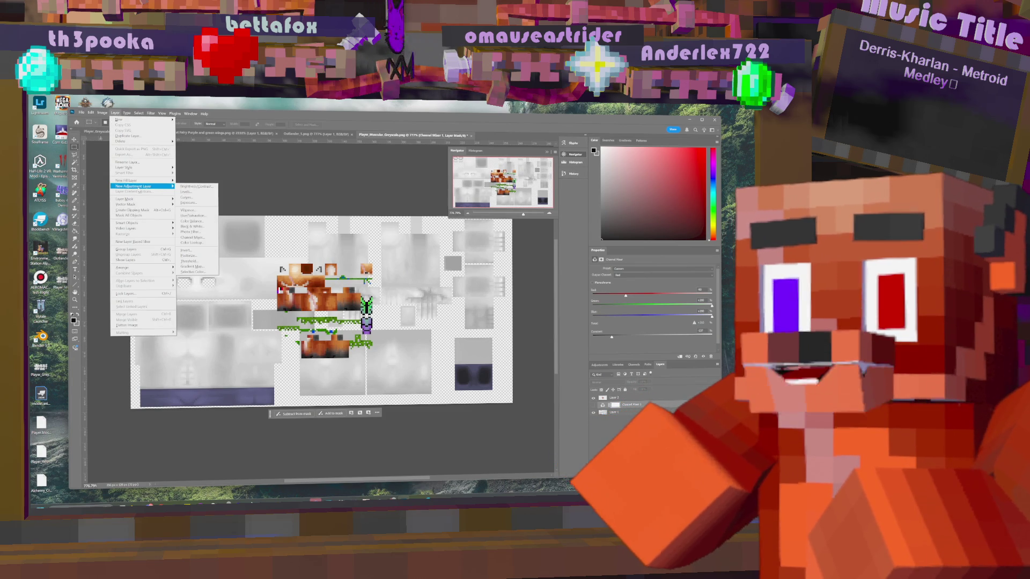
pyautogui.click(202, 244)
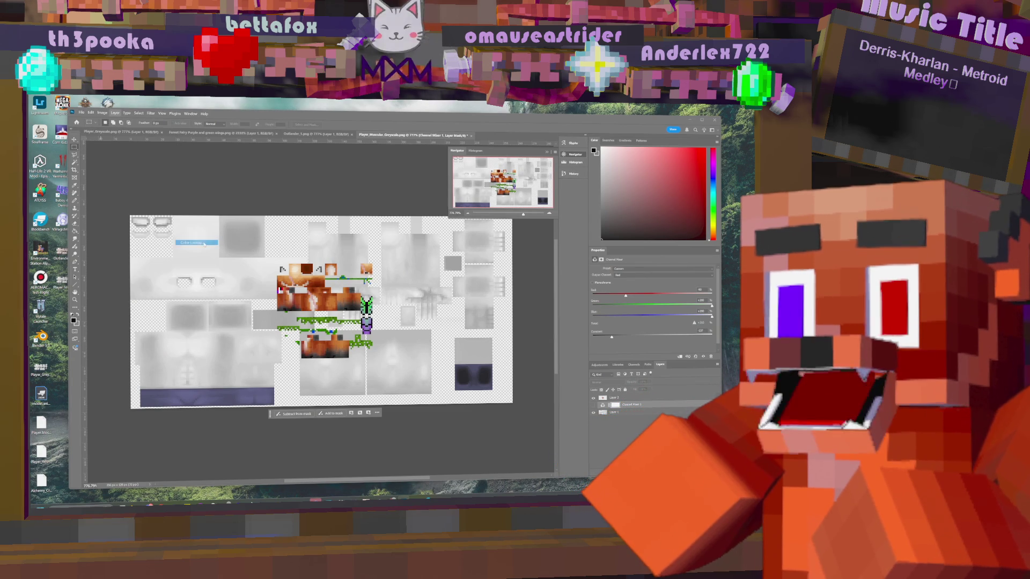
pyautogui.click(468, 295)
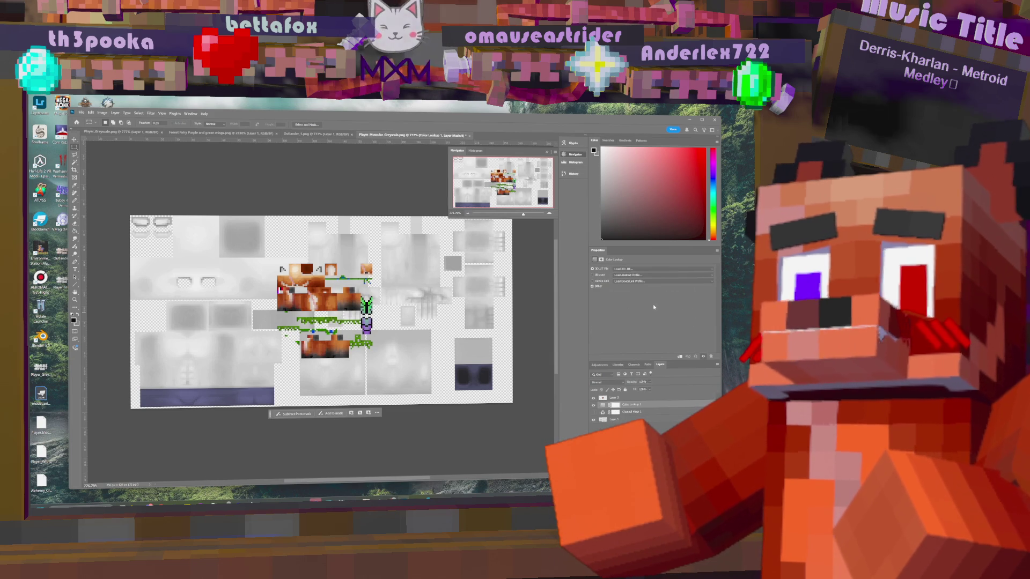
pyautogui.click(644, 275)
pyautogui.press('Escape')
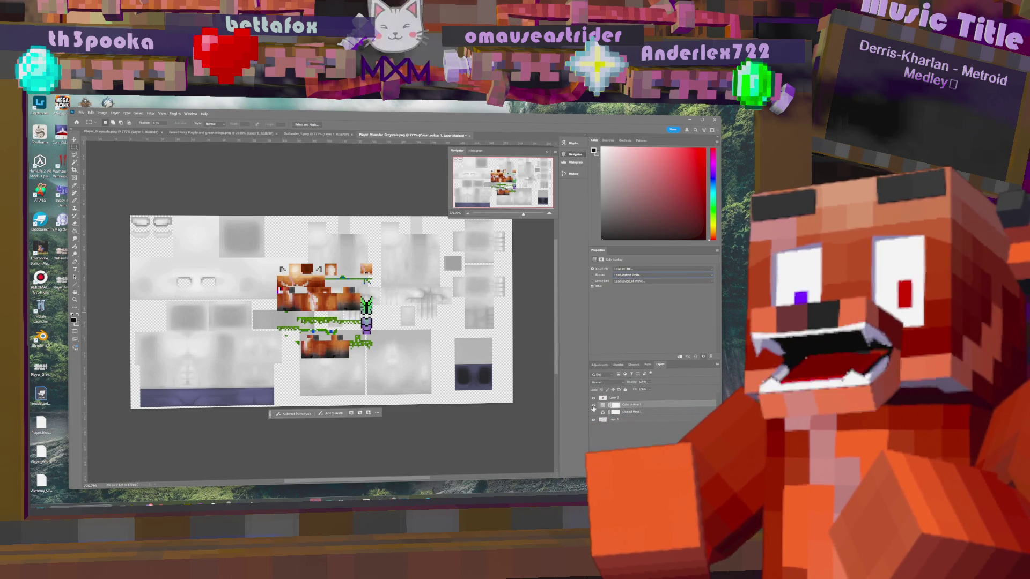
pyautogui.click(115, 113)
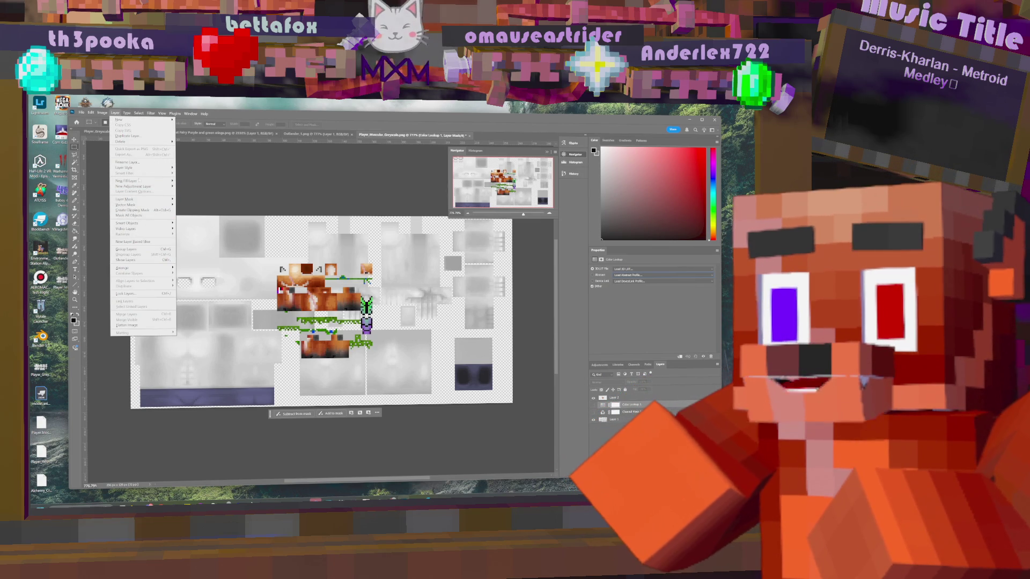
pyautogui.moveTo(140, 187)
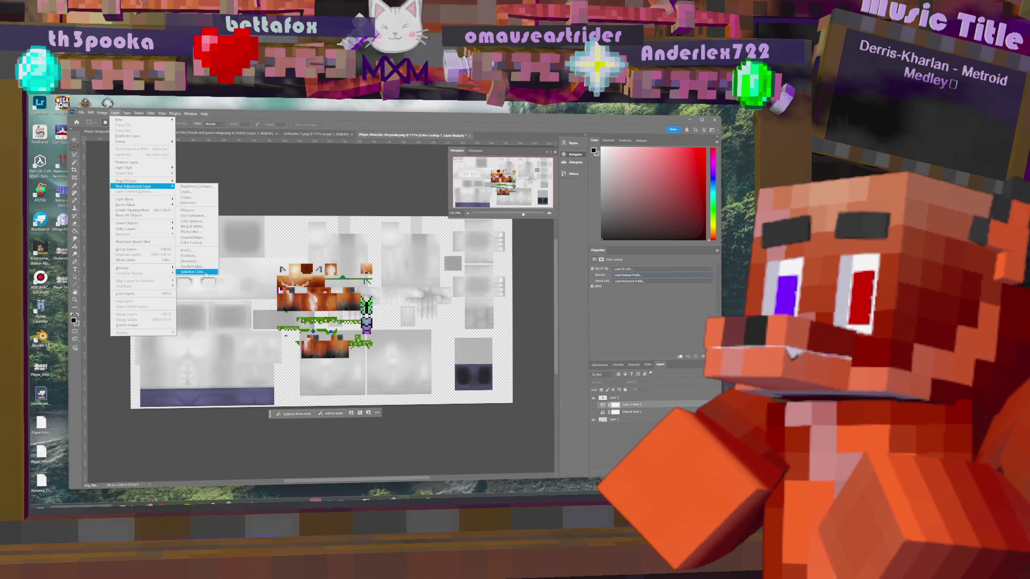
# - Add a Selective Color adjustment layer with its Colors range set to Reds
pyautogui.click(193, 272)
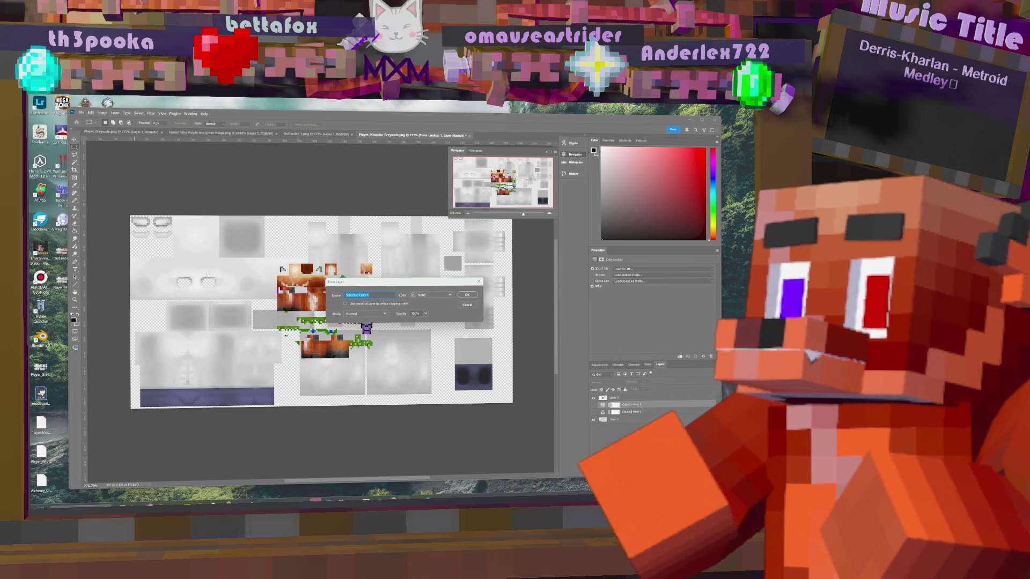
pyautogui.click(467, 295)
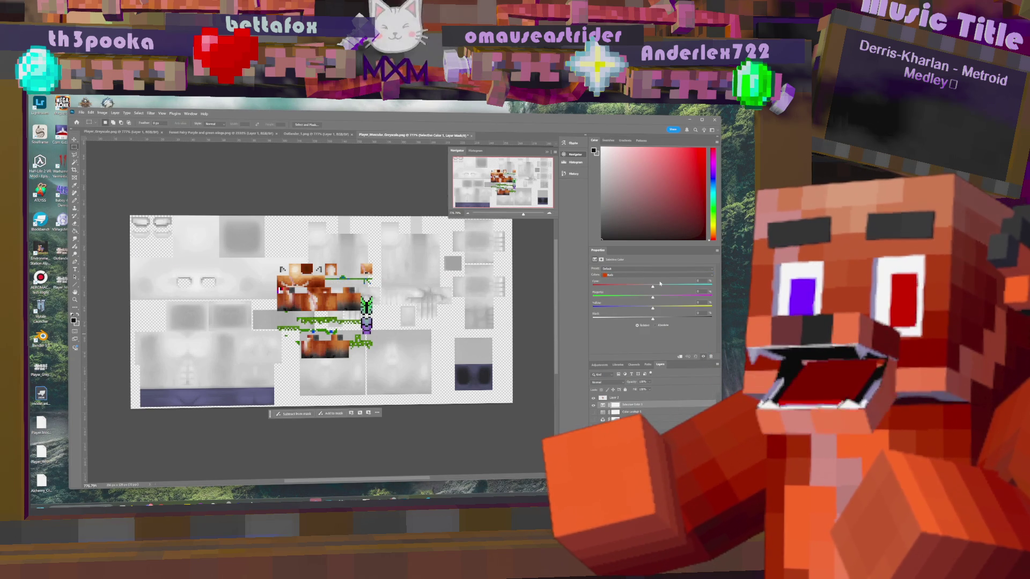
pyautogui.click(626, 276)
pyautogui.click(625, 284)
pyautogui.click(626, 275)
pyautogui.click(625, 293)
pyautogui.click(626, 276)
pyautogui.click(616, 279)
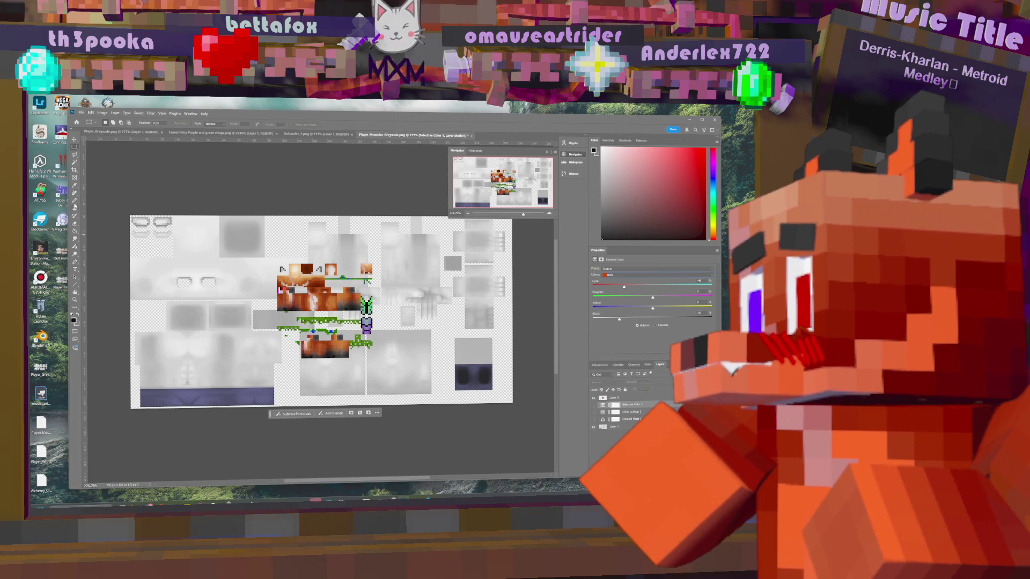
pyautogui.click(74, 248)
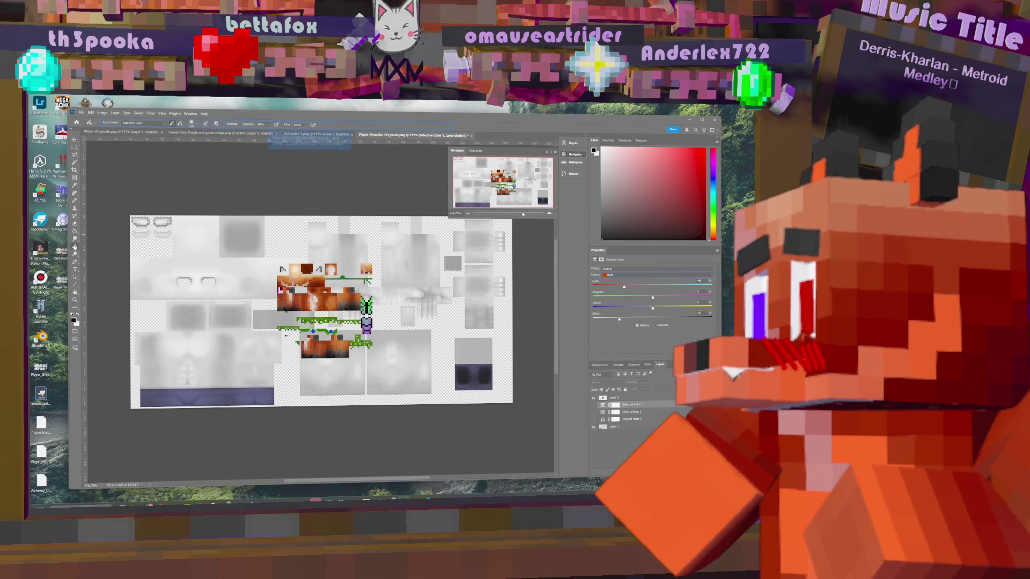
# - Use the Eyedropper to sample a warm orange-brown skin area as the foreground colour
pyautogui.click(75, 239)
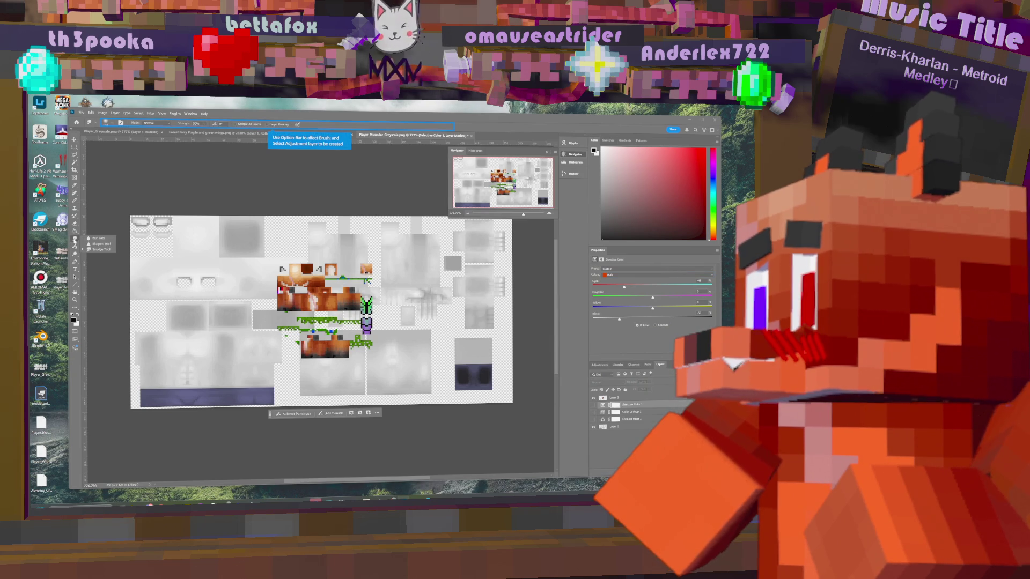
pyautogui.click(74, 232)
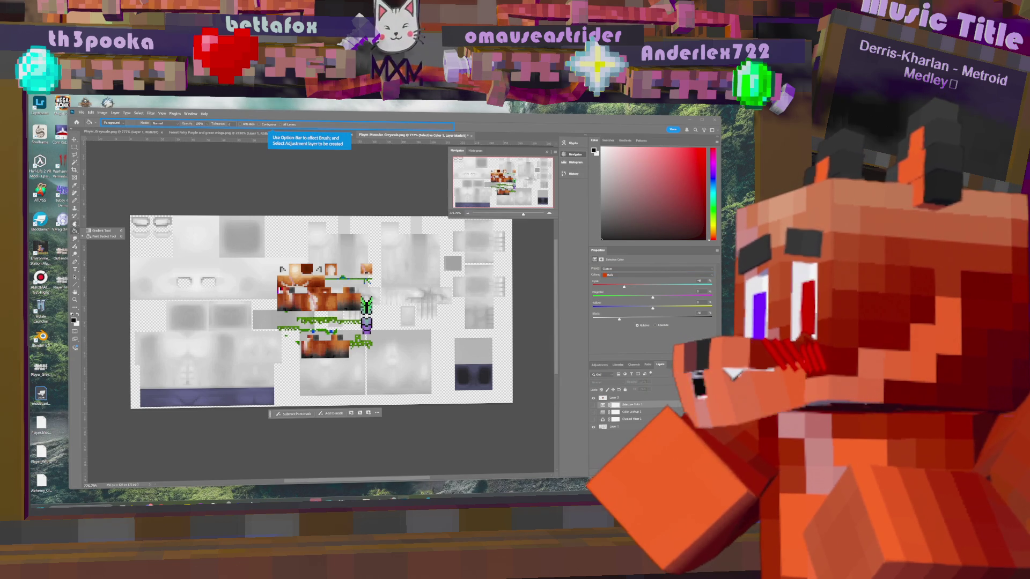
pyautogui.click(75, 217)
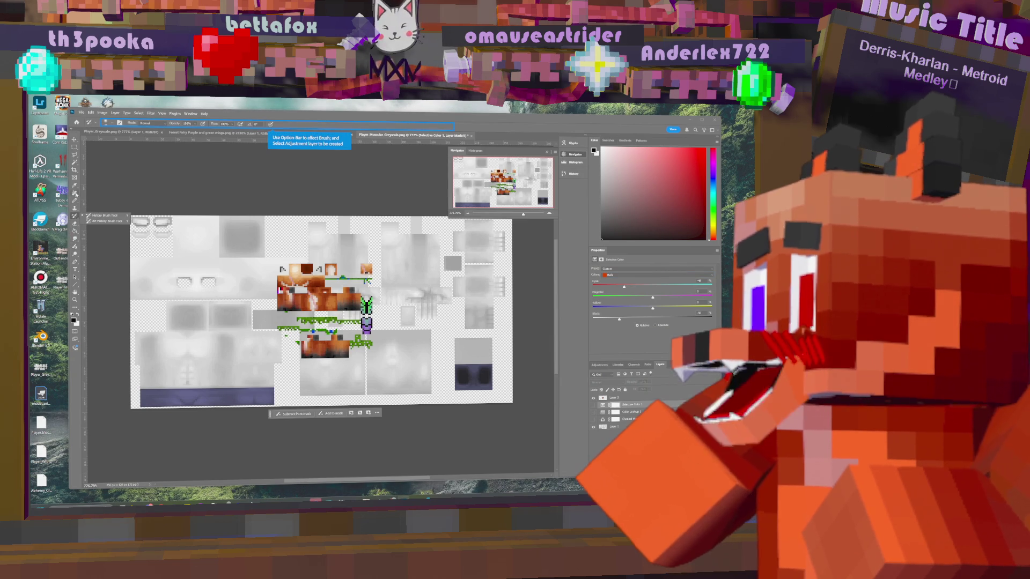
pyautogui.click(74, 185)
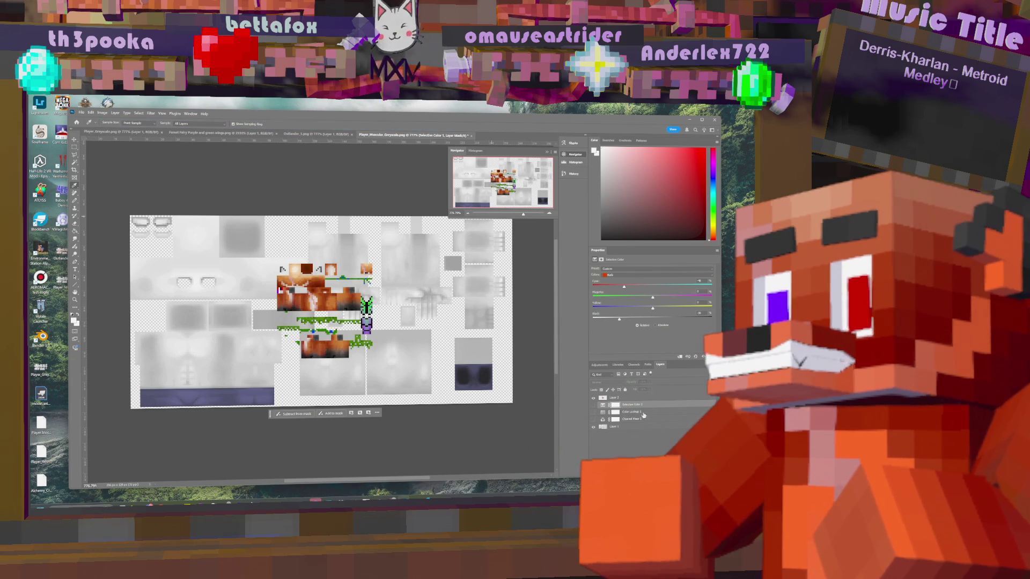
pyautogui.click(335, 295)
pyautogui.keyDown('ctrl'); pyautogui.click(335, 295); pyautogui.keyUp('ctrl')
pyautogui.click(334, 296)
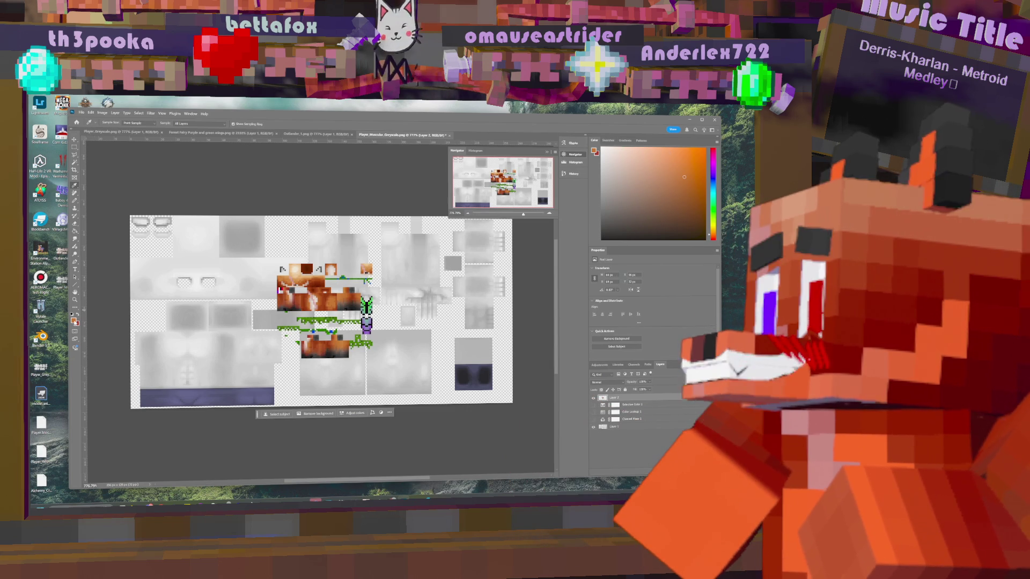
pyautogui.click(73, 320)
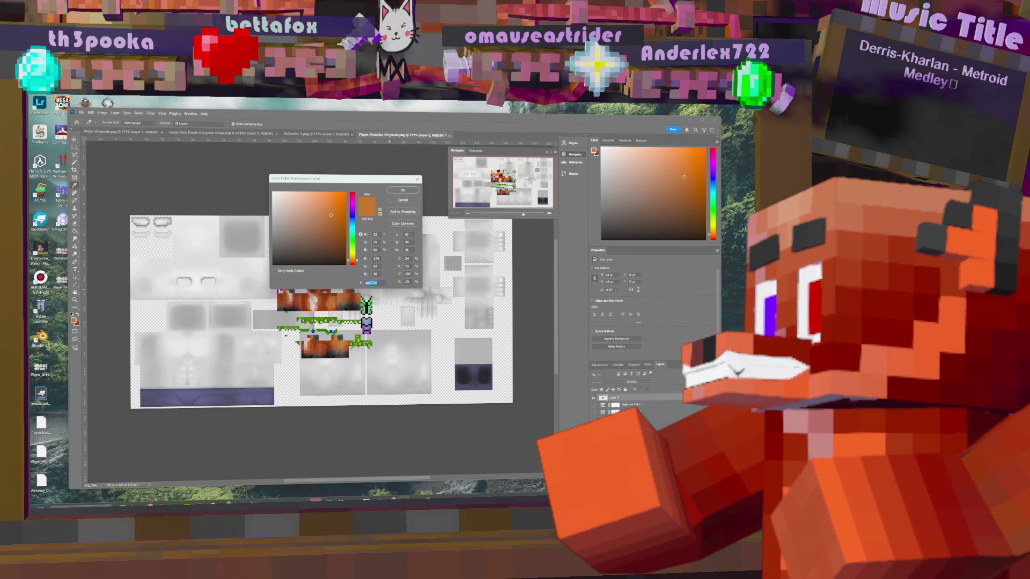
pyautogui.press('super+shift+s')
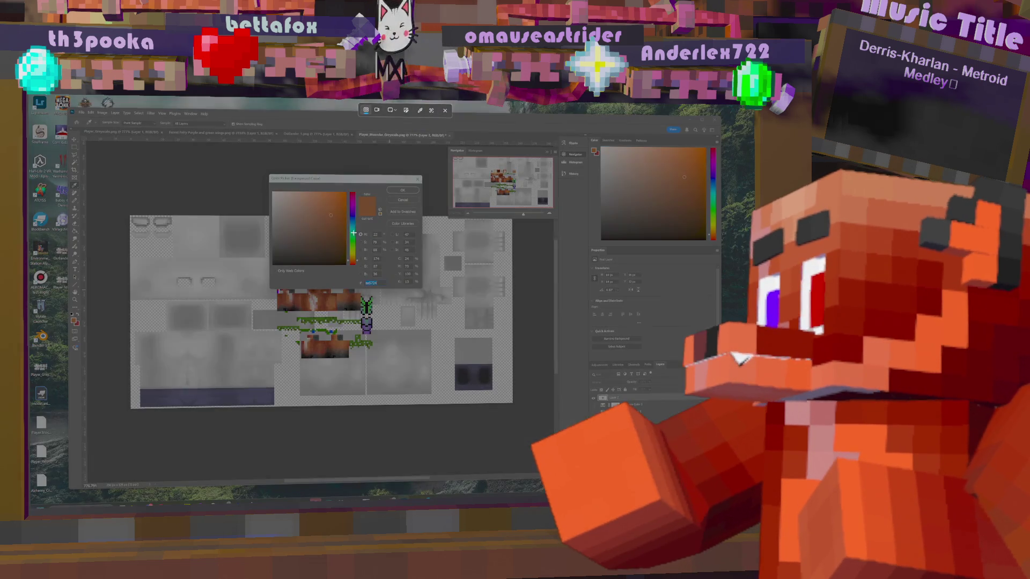
pyautogui.moveTo(356, 231); pyautogui.dragTo(421, 288)
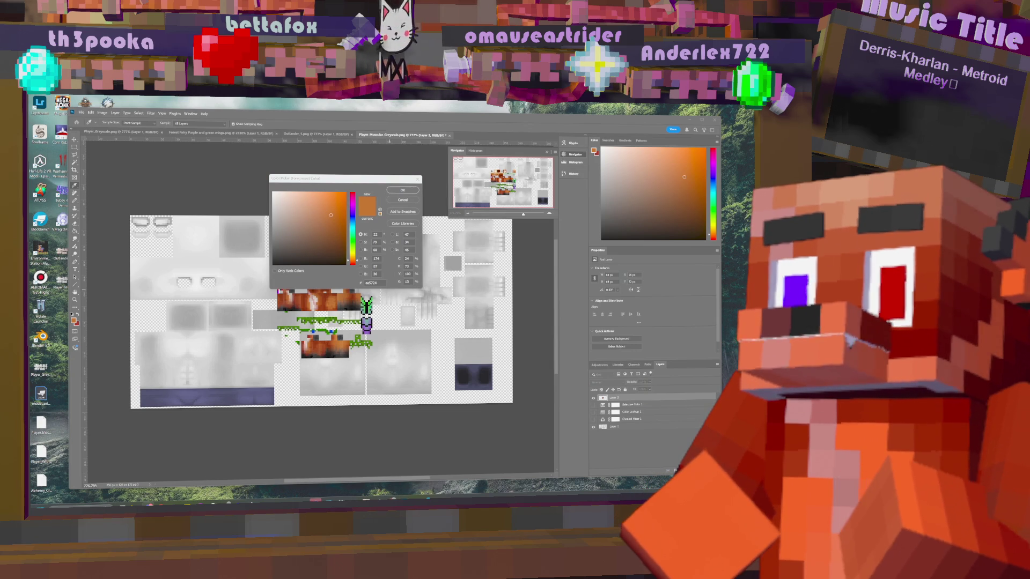
pyautogui.click(407, 200)
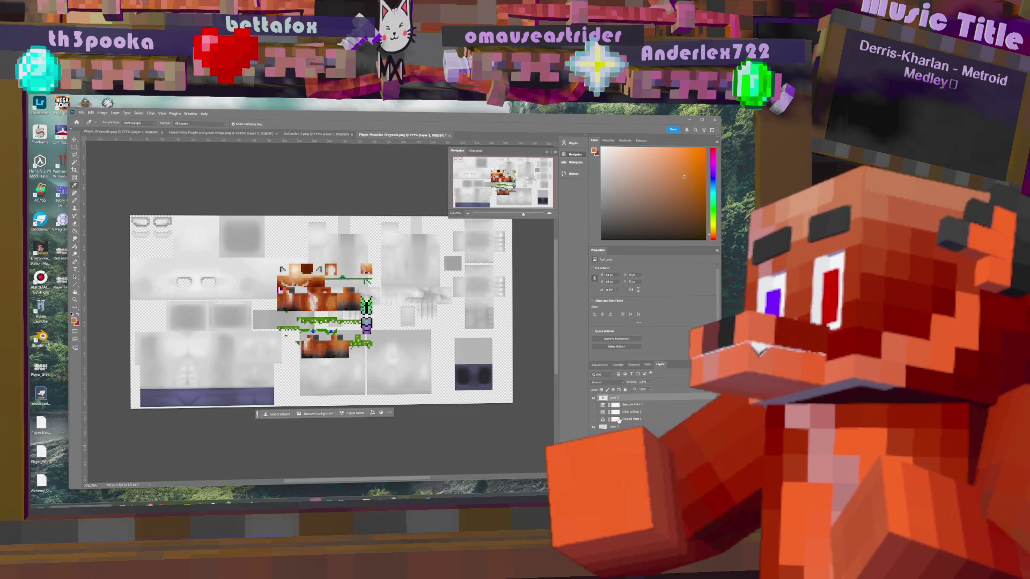
# - Add a Color Balance adjustment layer and move it just above Layer 1
pyautogui.click(115, 113)
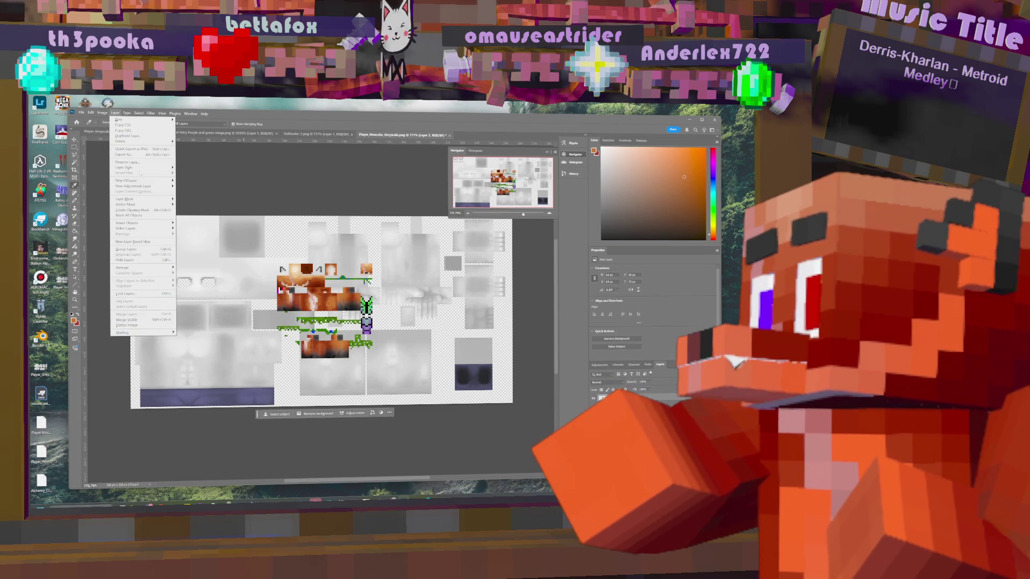
pyautogui.moveTo(139, 187)
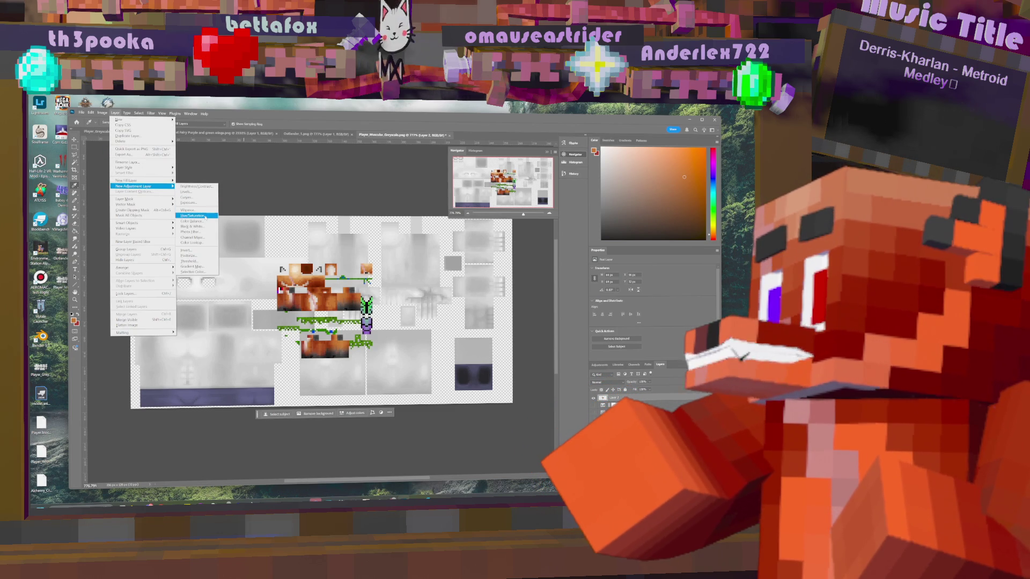
pyautogui.click(197, 226)
pyautogui.click(466, 295)
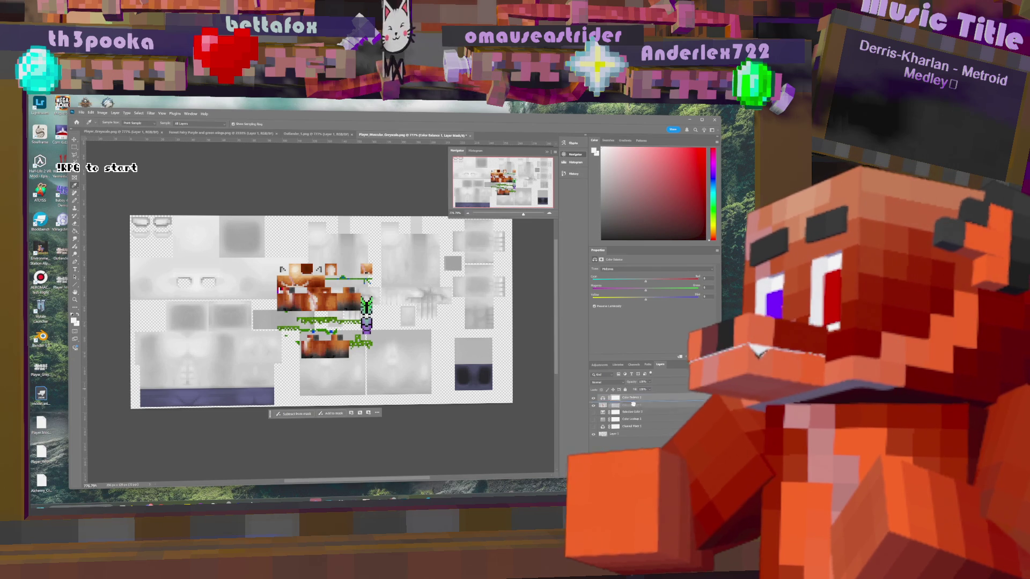
pyautogui.moveTo(631, 397); pyautogui.dragTo(632, 427)
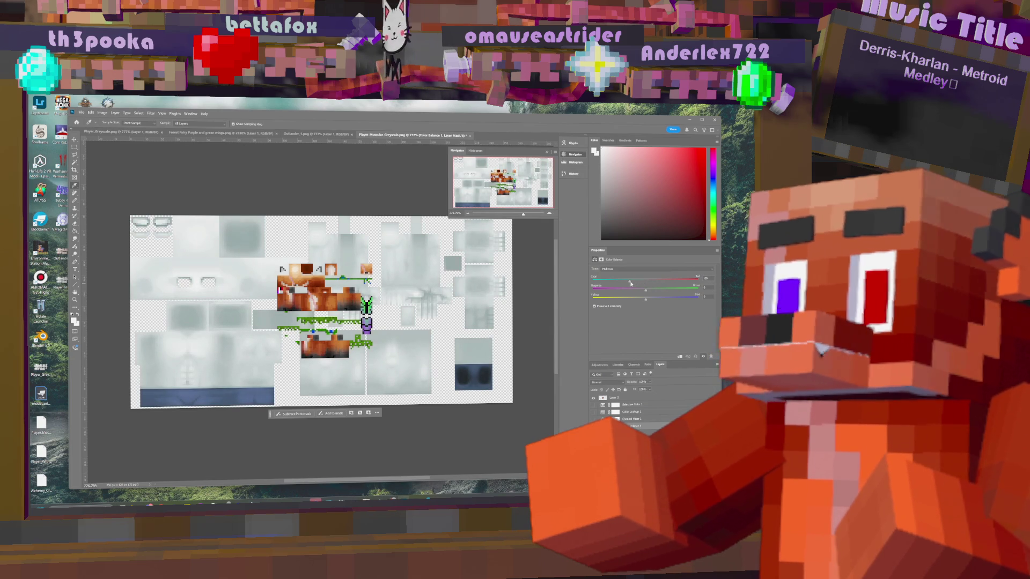
# - Tune Color Balance: Yellow–Blue fully to yellow, slight magenta, for a beige skin tint
pyautogui.moveTo(641, 283); pyautogui.dragTo(654, 284)
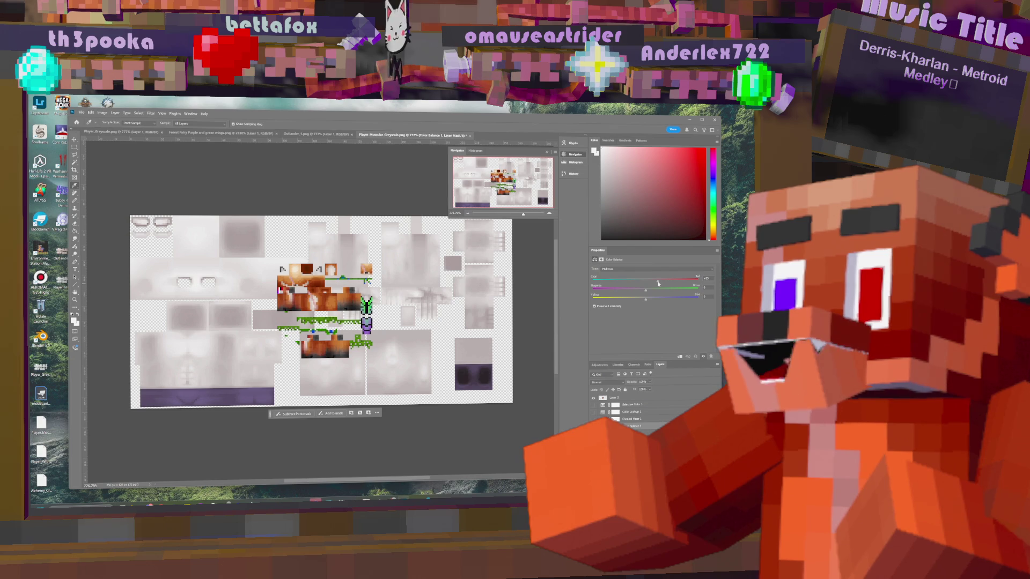
pyautogui.moveTo(658, 282); pyautogui.dragTo(642, 285)
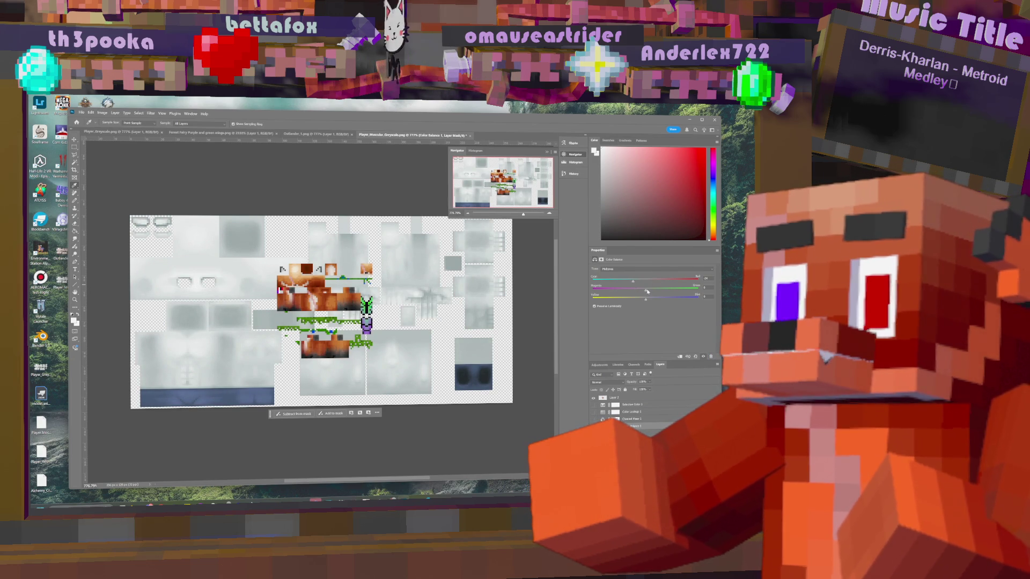
pyautogui.moveTo(646, 291); pyautogui.dragTo(643, 290)
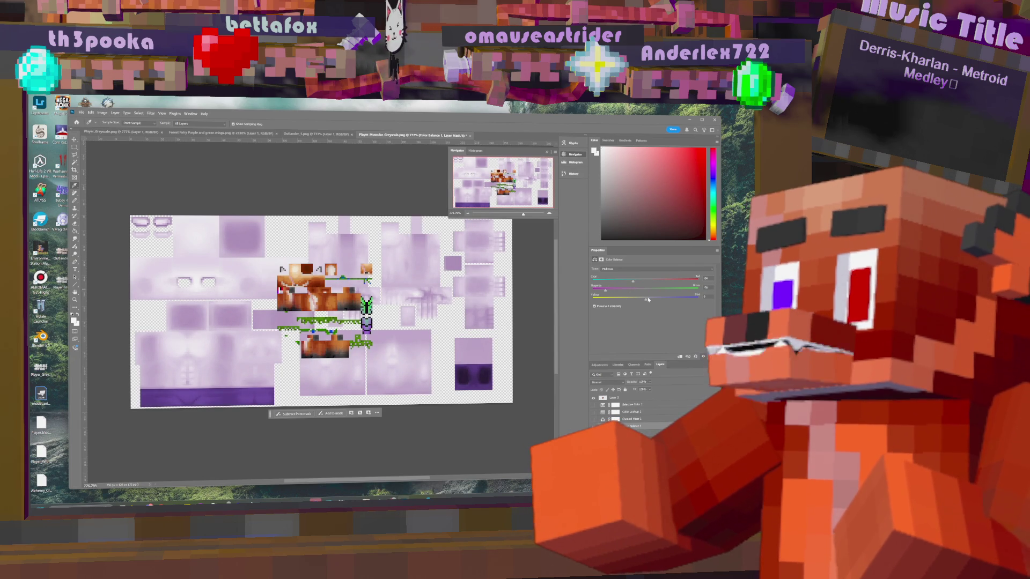
pyautogui.moveTo(646, 301); pyautogui.dragTo(578, 301)
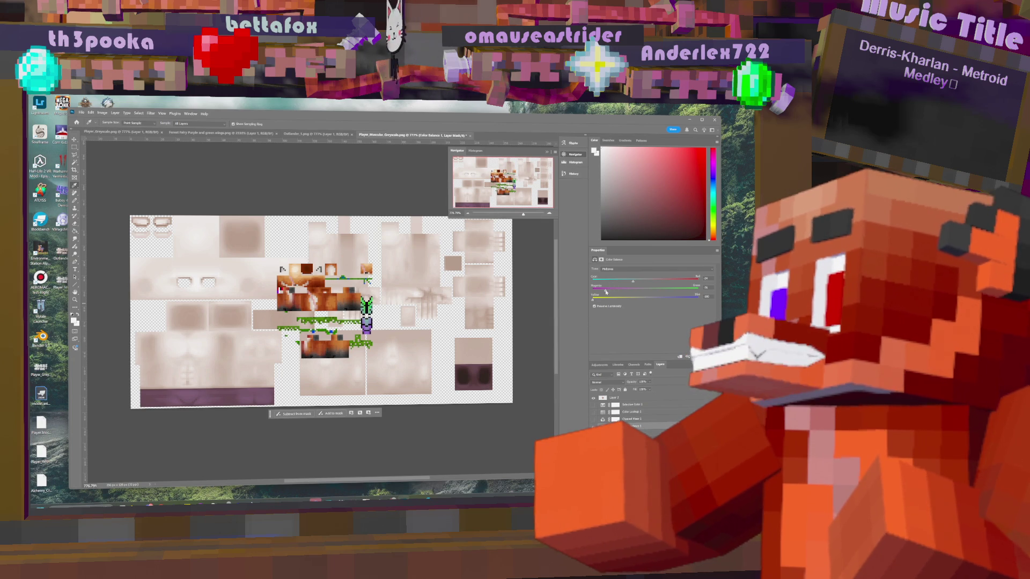
pyautogui.moveTo(606, 293); pyautogui.dragTo(603, 293)
pyautogui.click(594, 304)
pyautogui.click(594, 304)
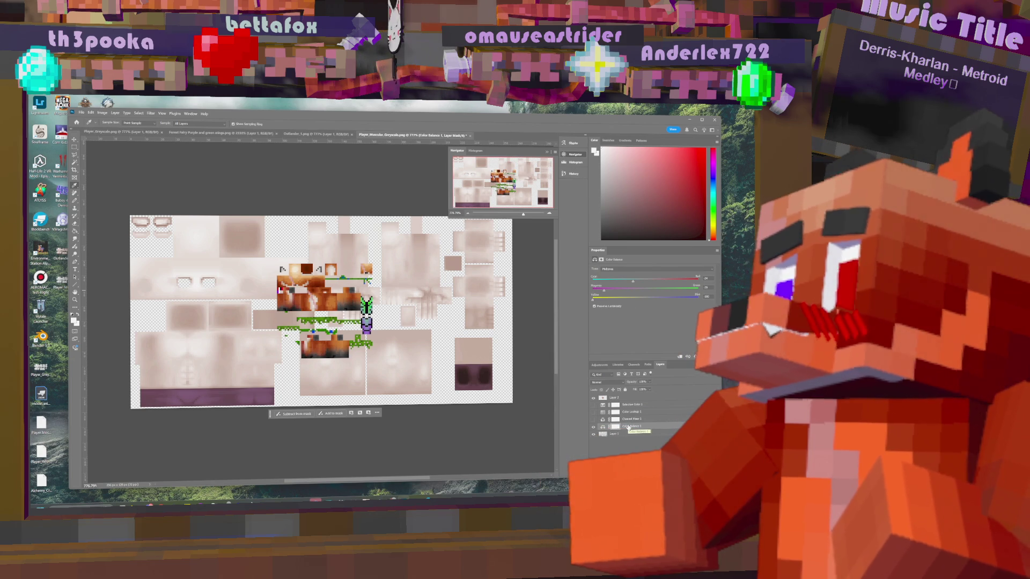
pyautogui.click(594, 420)
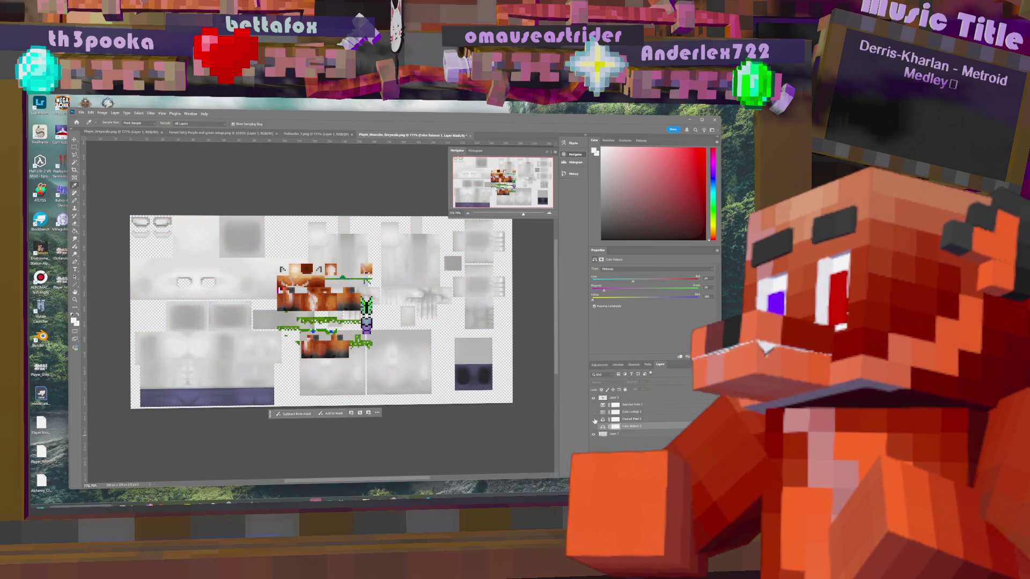
# - Retune Channel Mixer 1 toward pink via Red, Green, Blue and Constant, then hide it
pyautogui.click(632, 412)
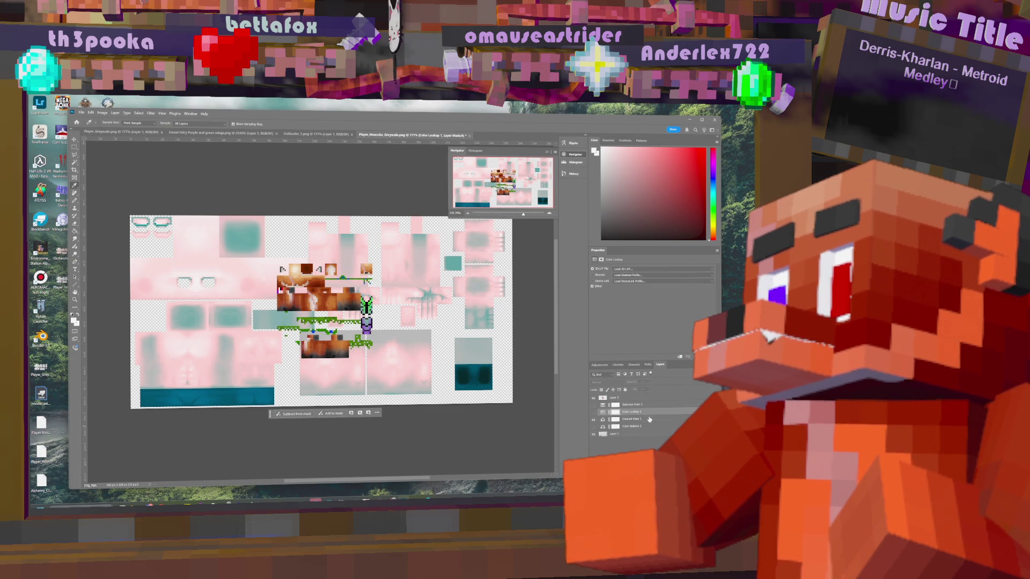
pyautogui.click(632, 419)
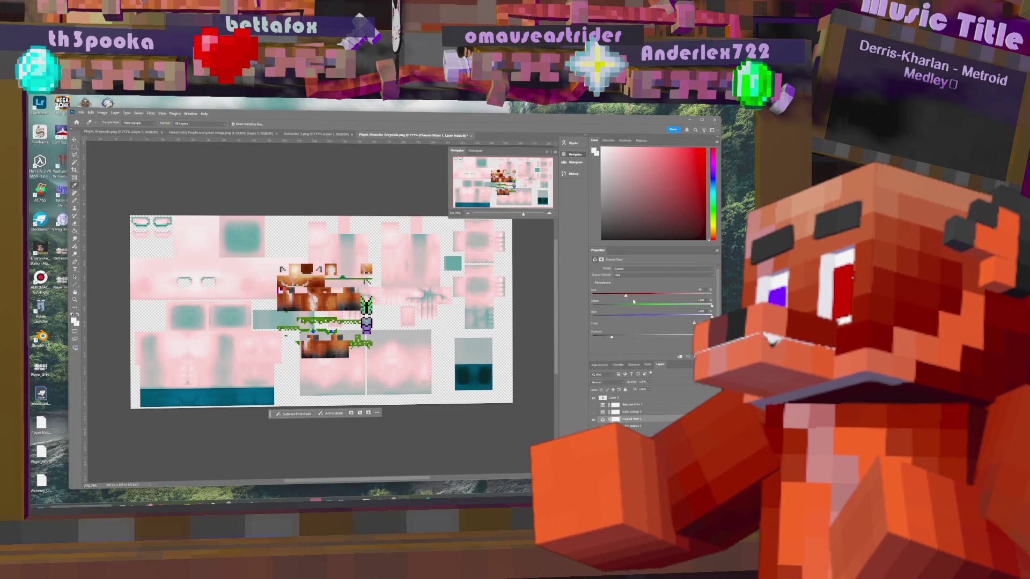
pyautogui.moveTo(627, 297); pyautogui.dragTo(649, 296)
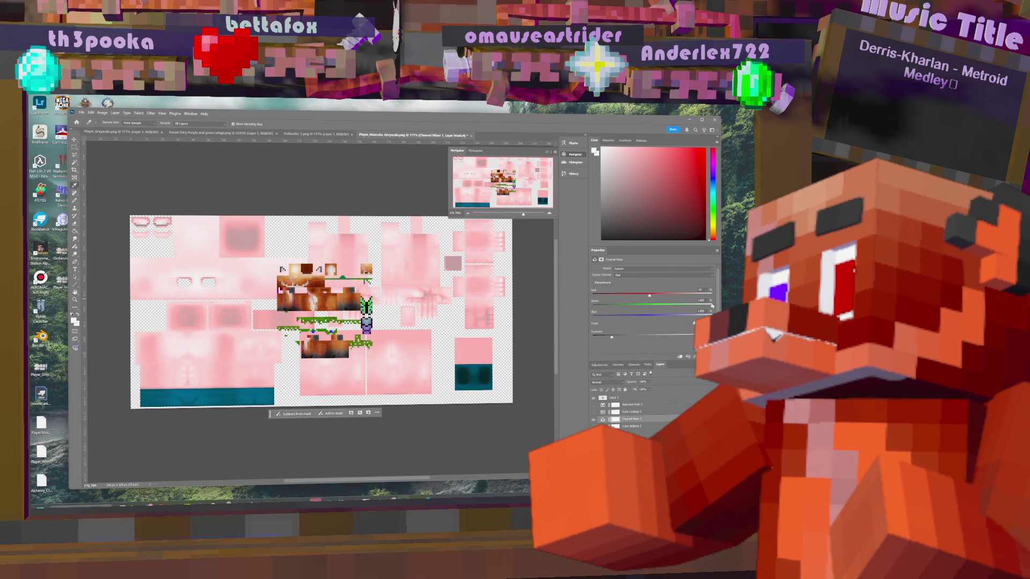
pyautogui.moveTo(712, 306); pyautogui.dragTo(650, 306)
pyautogui.moveTo(711, 317)
pyautogui.mouseDown()
pyautogui.moveTo(648, 317)
pyautogui.moveTo(660, 297)
pyautogui.moveTo(684, 306)
pyautogui.moveTo(675, 306)
pyautogui.mouseUp()
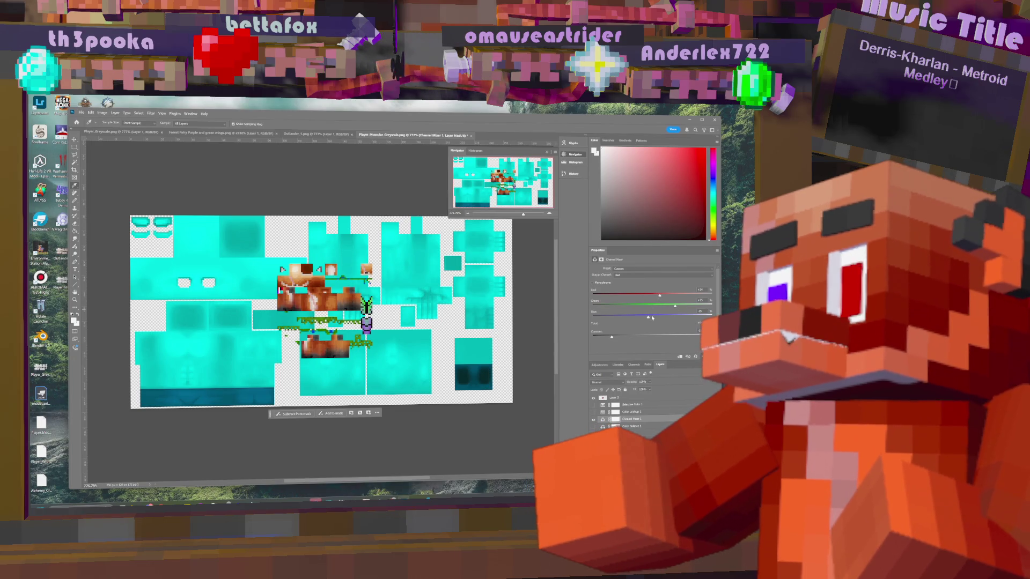
pyautogui.moveTo(648, 317); pyautogui.dragTo(712, 317)
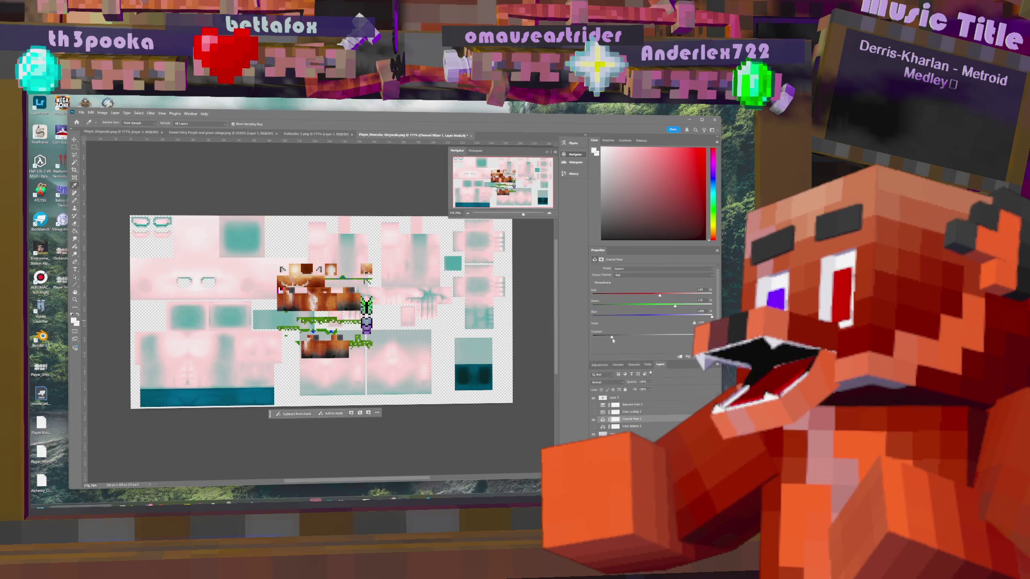
pyautogui.moveTo(612, 339); pyautogui.dragTo(652, 336)
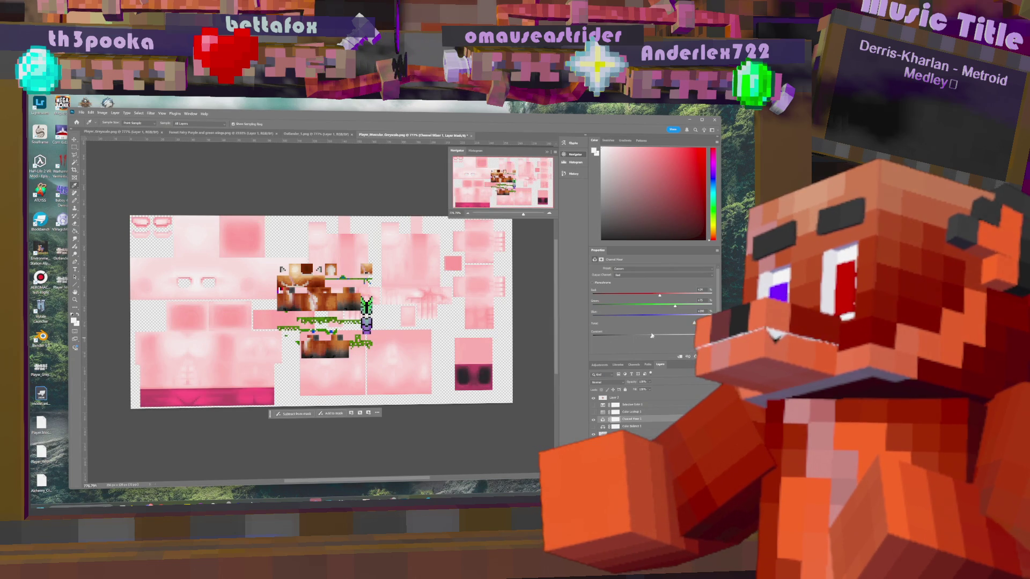
pyautogui.click(593, 420)
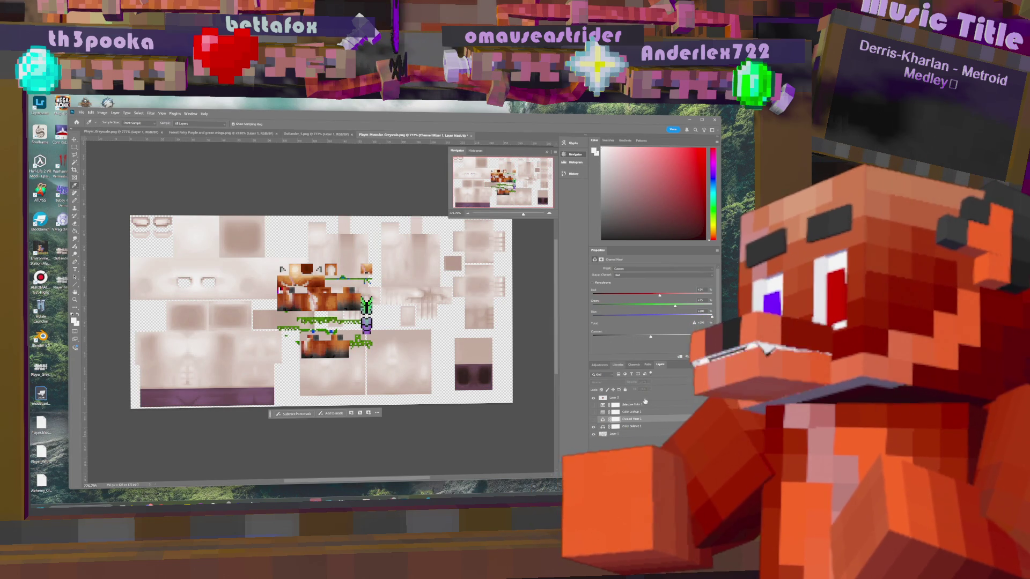
pyautogui.click(647, 427)
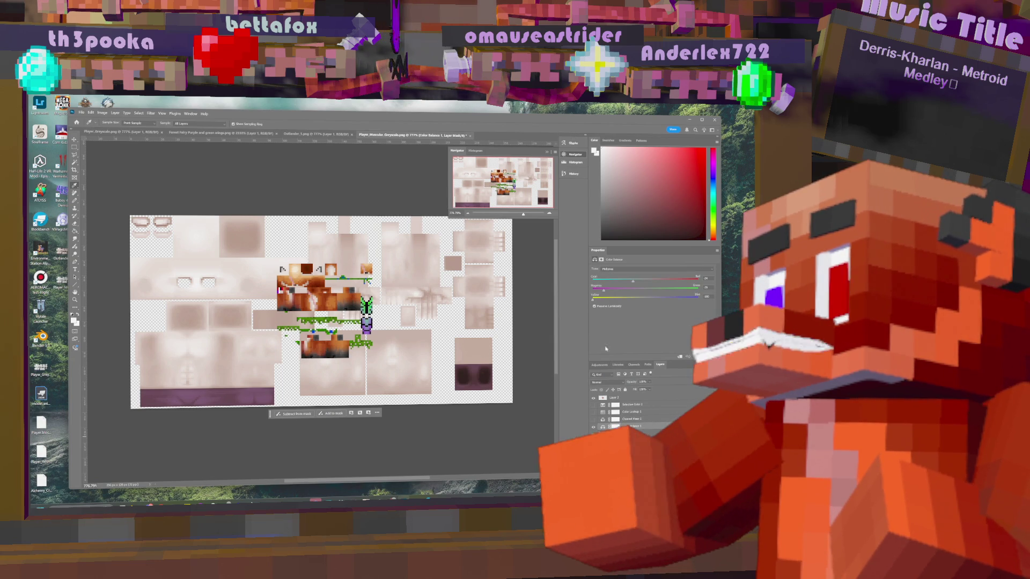
# - Compare Preserve Luminosity on Color Balance, keep the darker tint, then hide that layer
pyautogui.click(594, 307)
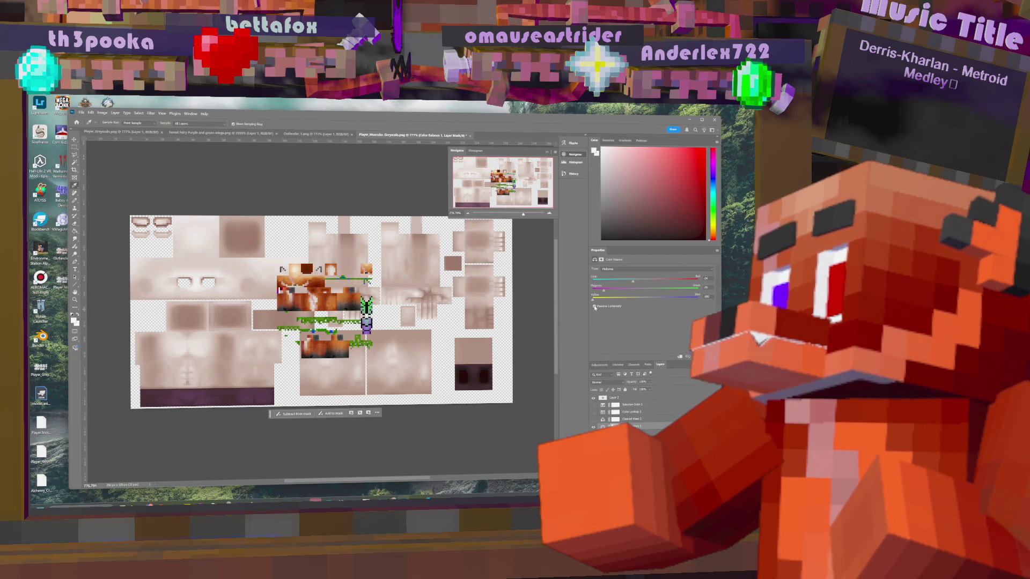
pyautogui.click(594, 307)
pyautogui.click(595, 306)
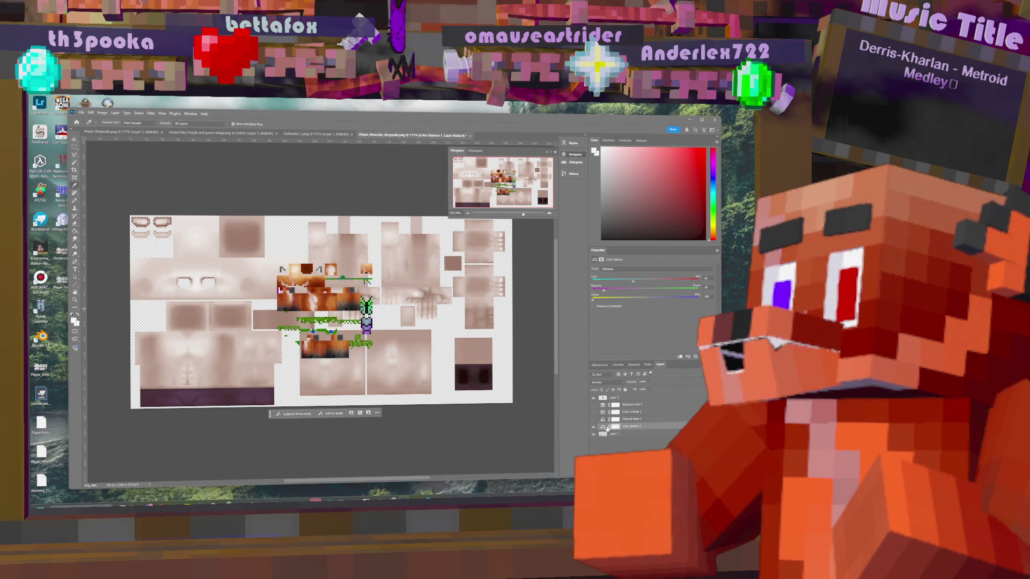
pyautogui.click(593, 426)
# - Paste a texture copy as a new layer and fill Layer 3's transparent background with orange
pyautogui.click(607, 434)
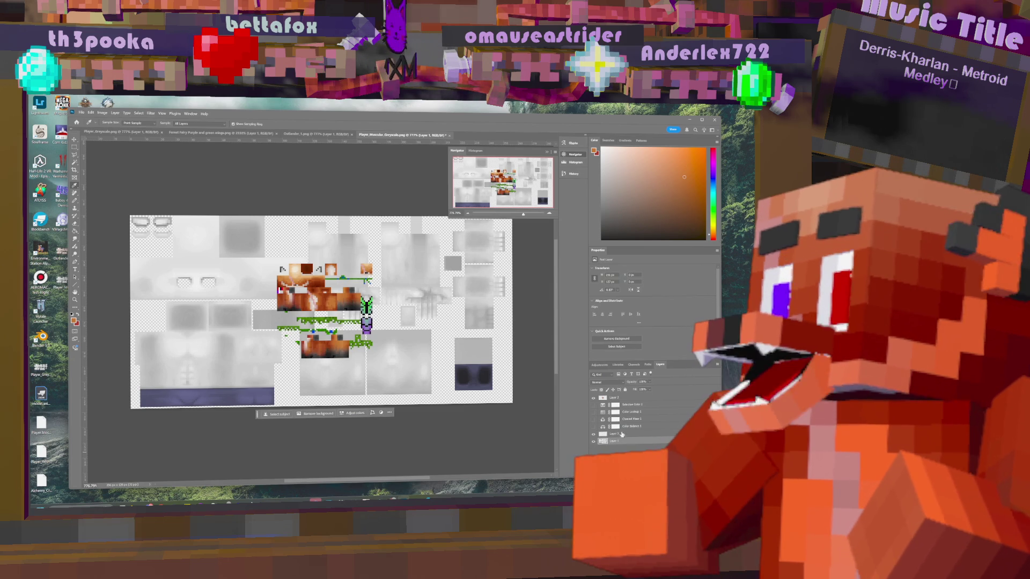
pyautogui.hotkey('ctrl', 'v')
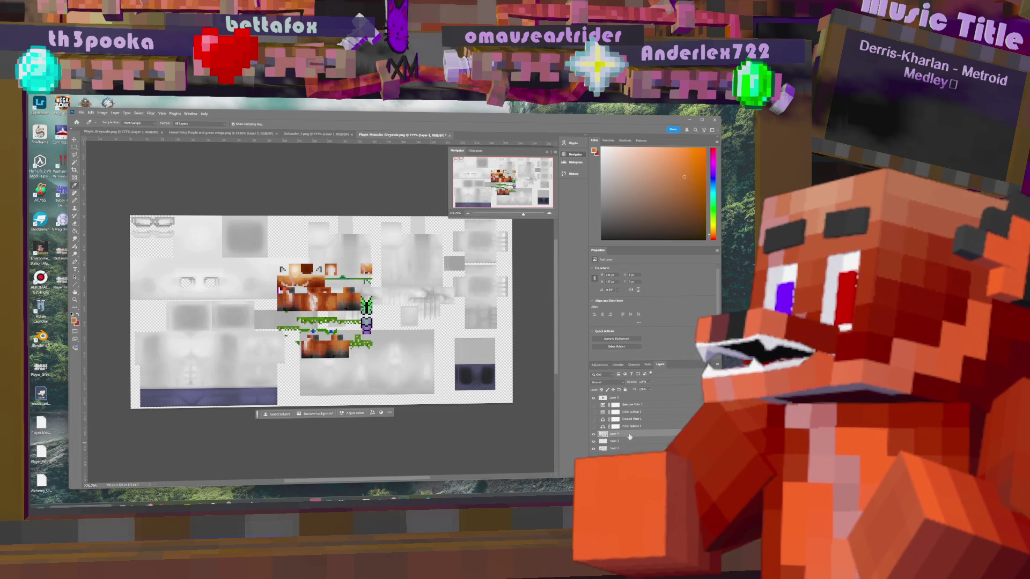
pyautogui.click(625, 442)
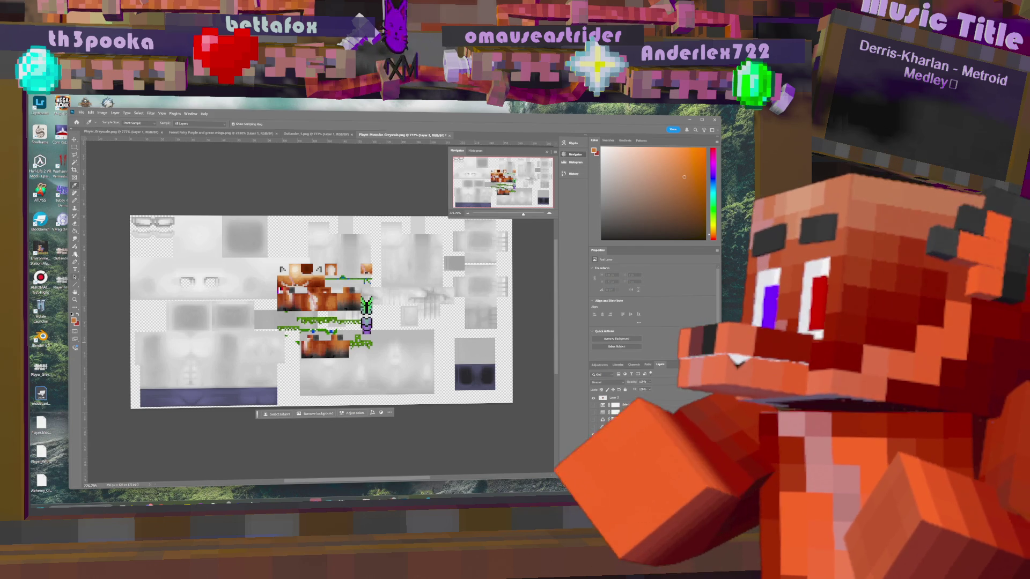
pyautogui.click(76, 232)
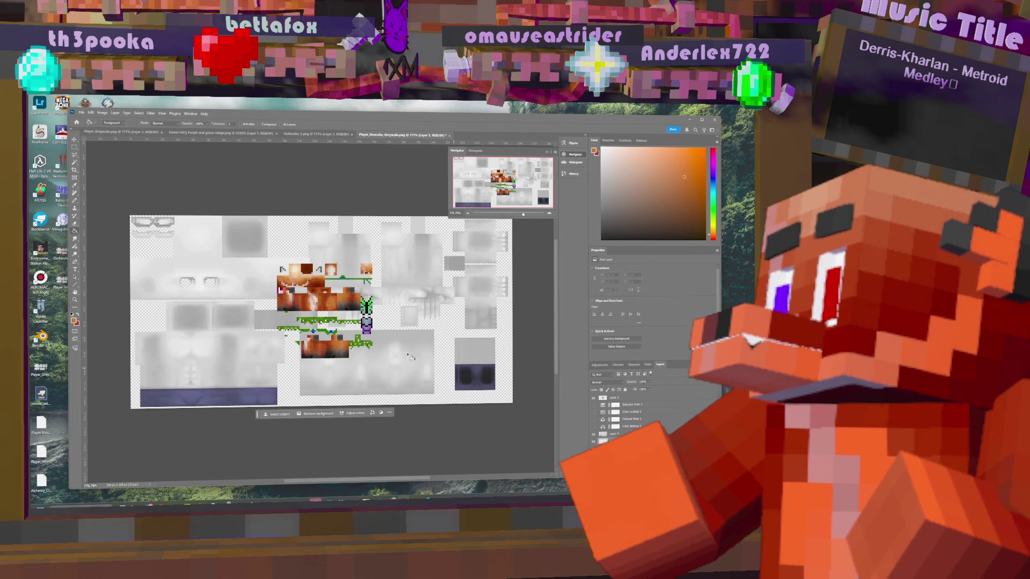
pyautogui.click(299, 311)
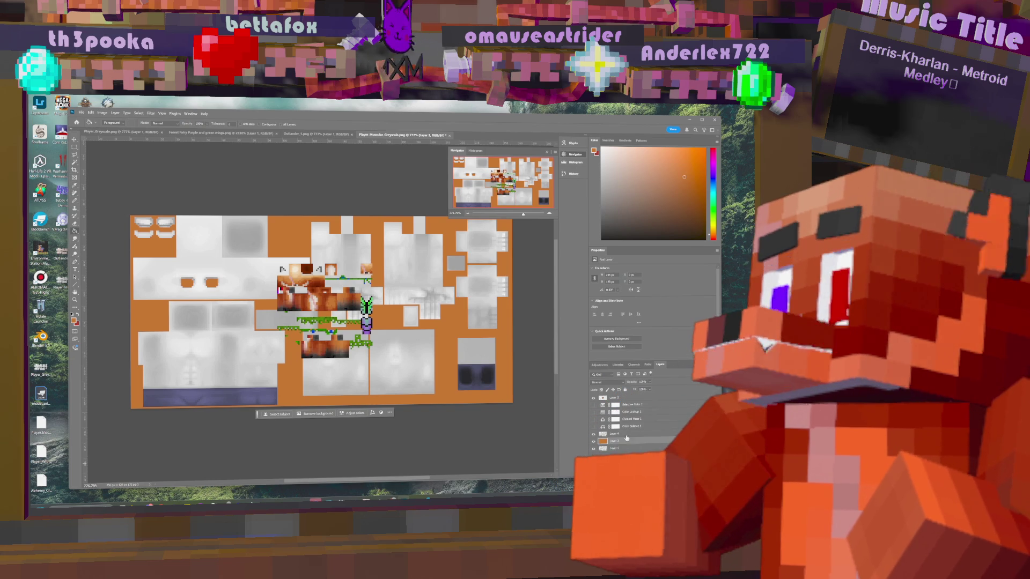
pyautogui.click(655, 435)
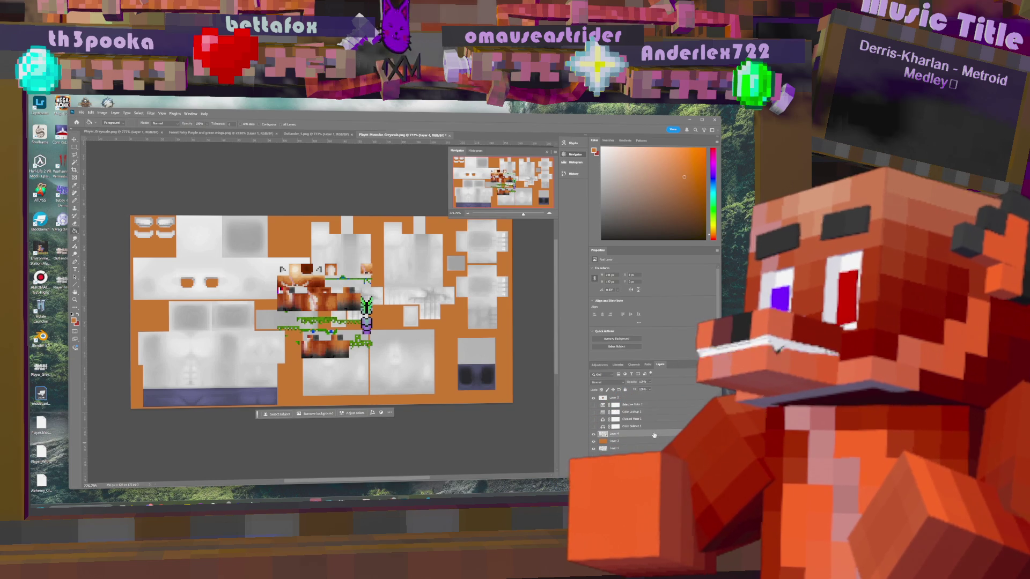
# - Lower Layer 4's opacity to about 77%, leaving its layer style unchanged
pyautogui.doubleClick(655, 434)
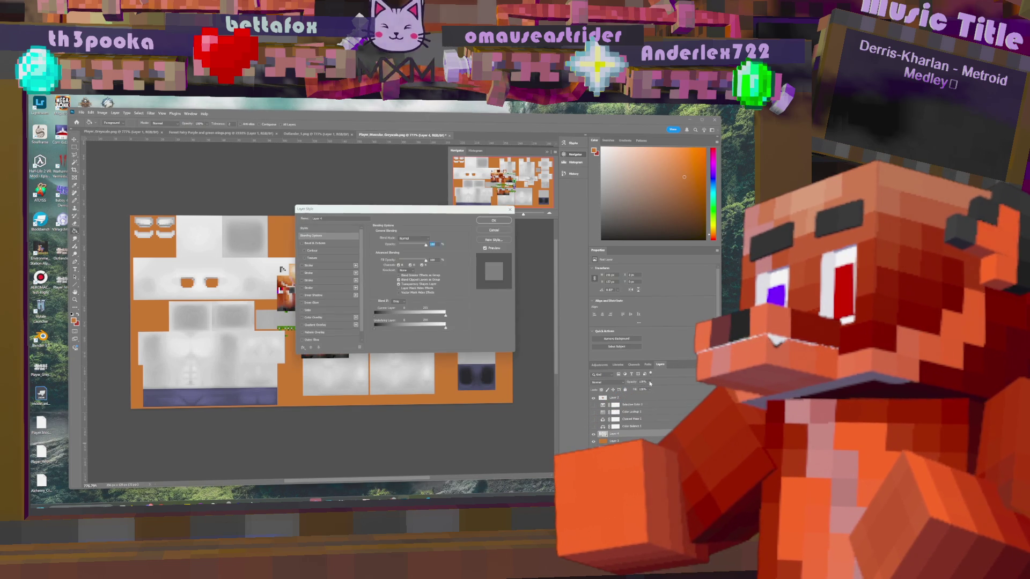
pyautogui.click(494, 230)
pyautogui.click(649, 383)
pyautogui.moveTo(660, 389); pyautogui.dragTo(648, 389)
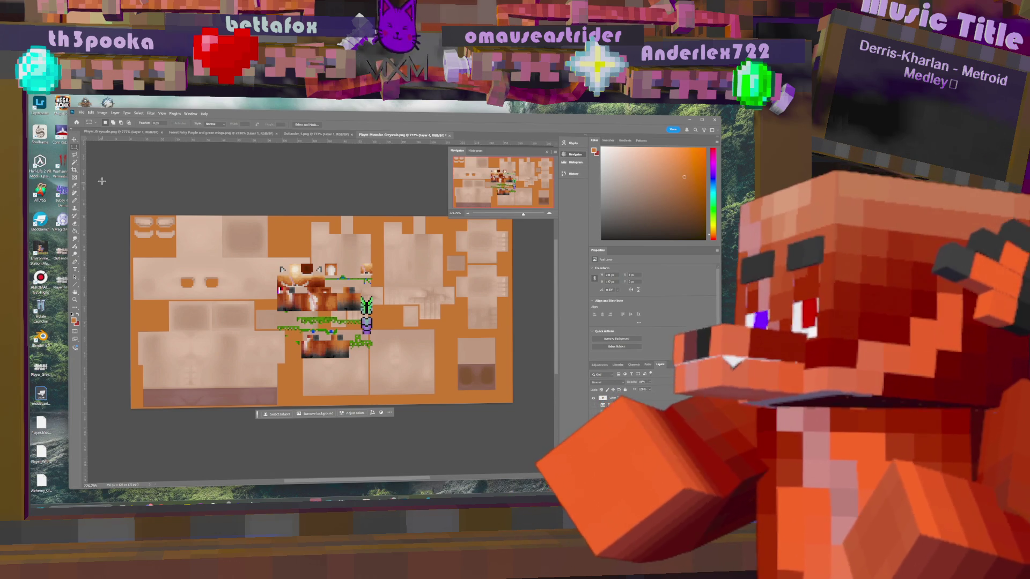
# - Magic Wand the orange background and delete it from Layer 3
pyautogui.click(74, 162)
pyautogui.click(471, 314)
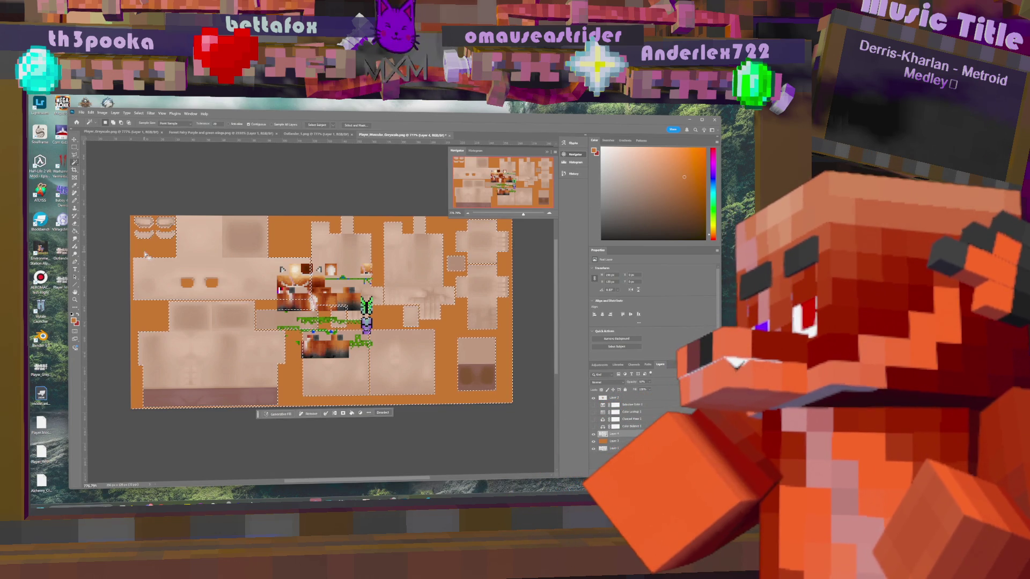
pyautogui.hotkey('alt', '[')
pyautogui.press('Delete')
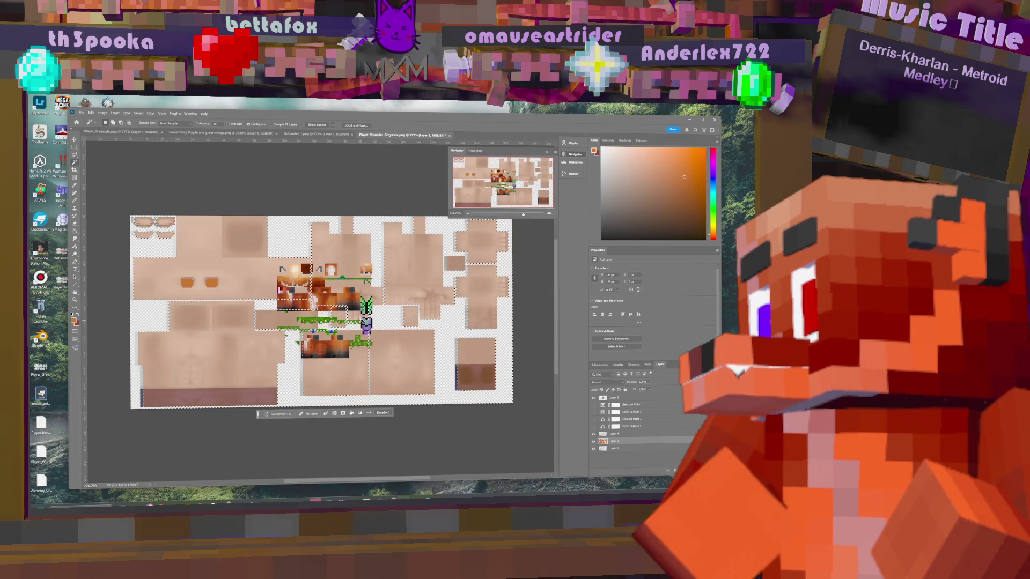
pyautogui.hotkey('ctrl', 'd')
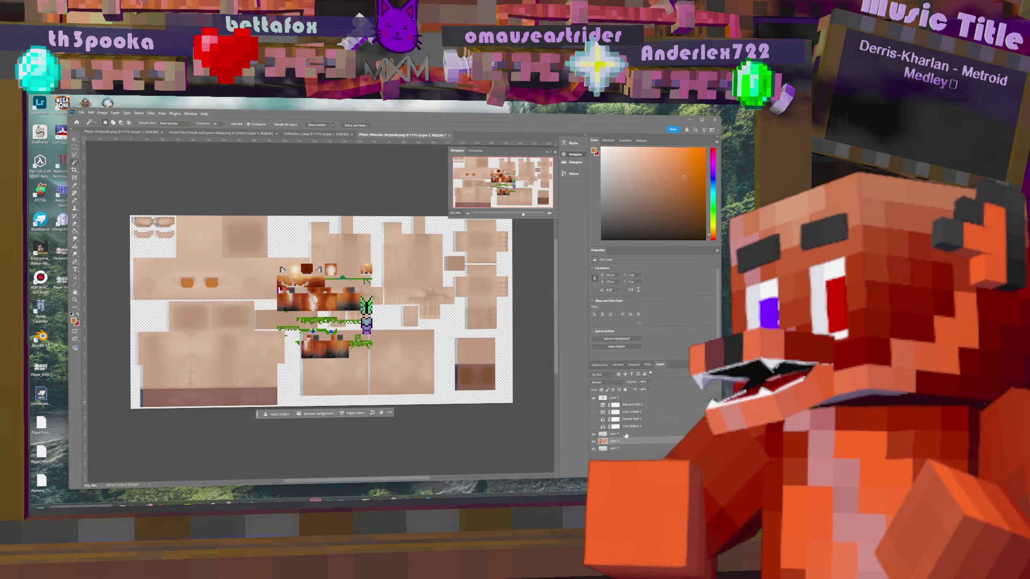
pyautogui.hotkey('ctrl', 'z')
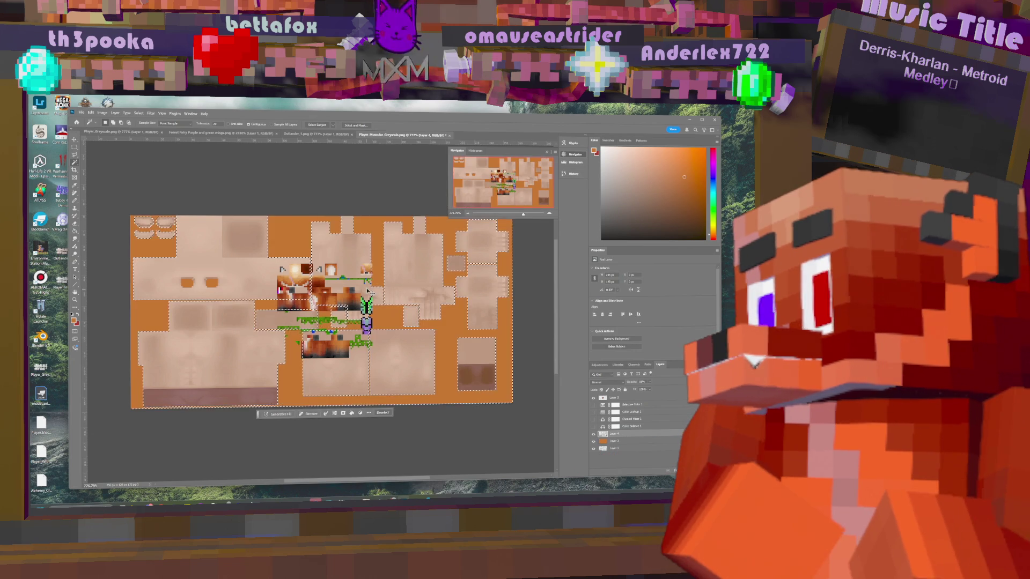
pyautogui.hotkey('ctrl', 'shift', 'z')
pyautogui.hotkey('ctrl', 'shift', 'z')
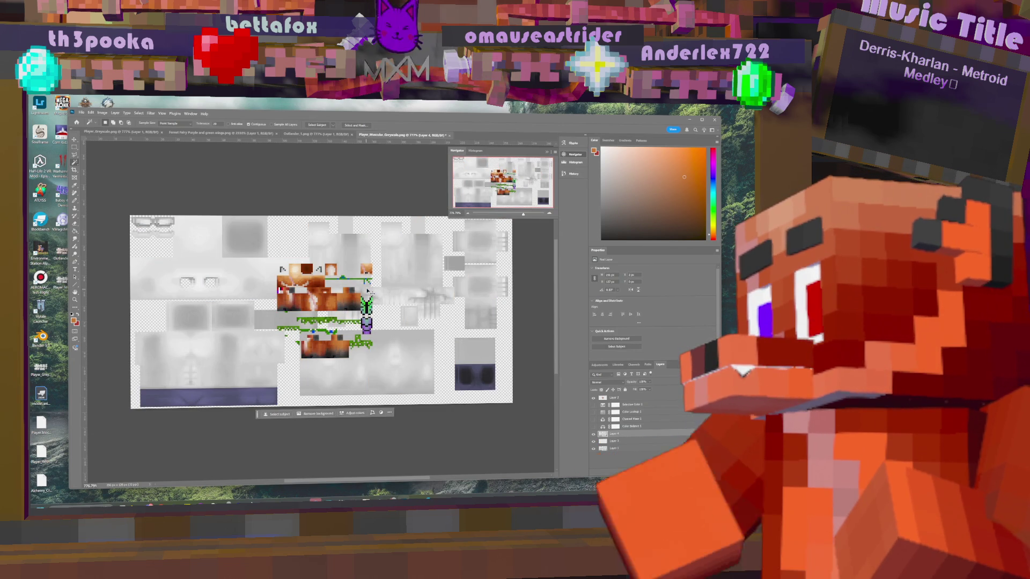
pyautogui.click(593, 441)
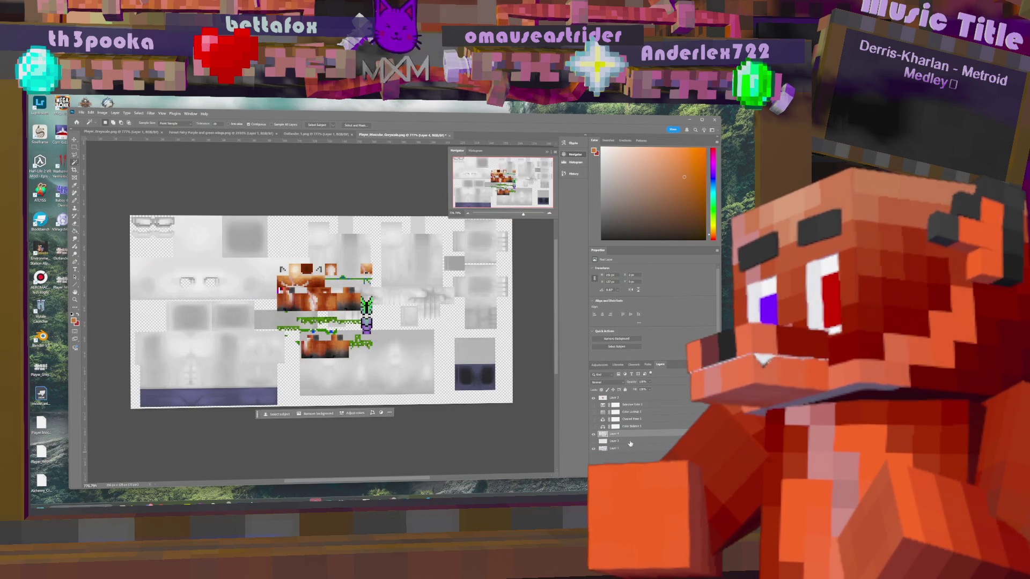
pyautogui.hotkey('ctrl', 'z')
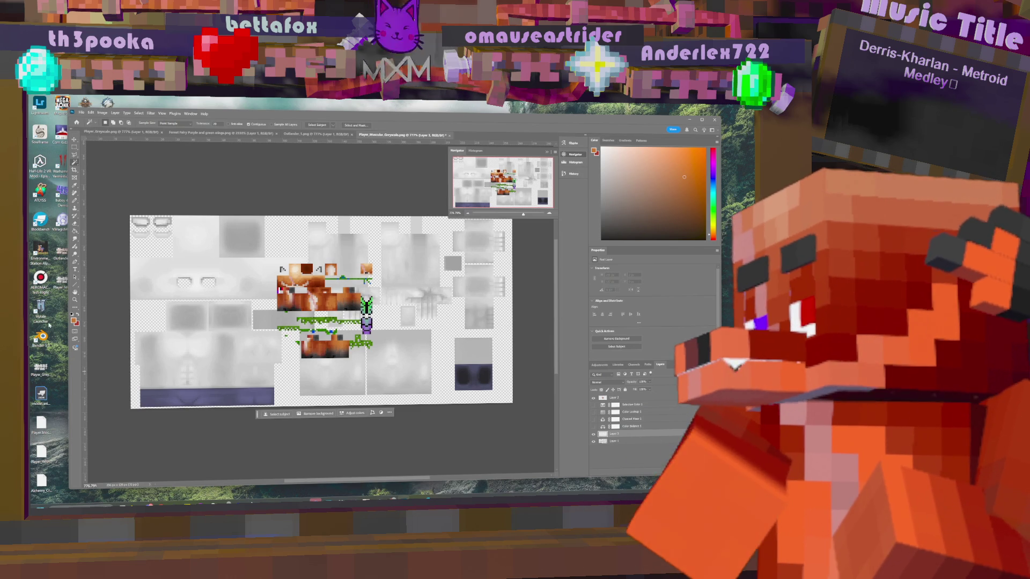
# - Copy a selected Layer 1 area onto a new layer and nudge it one pixel left and back
pyautogui.click(625, 443)
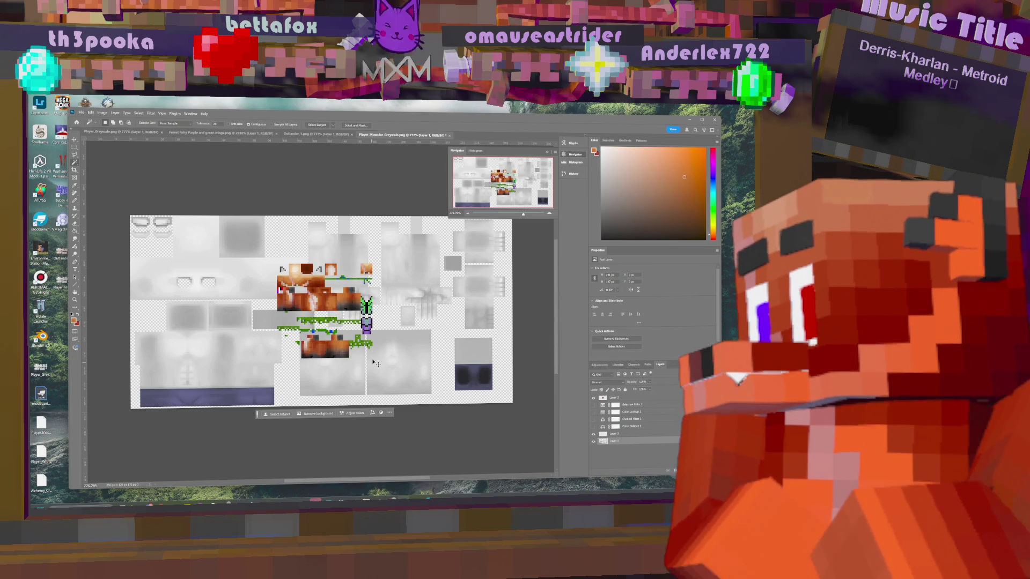
pyautogui.click(375, 363)
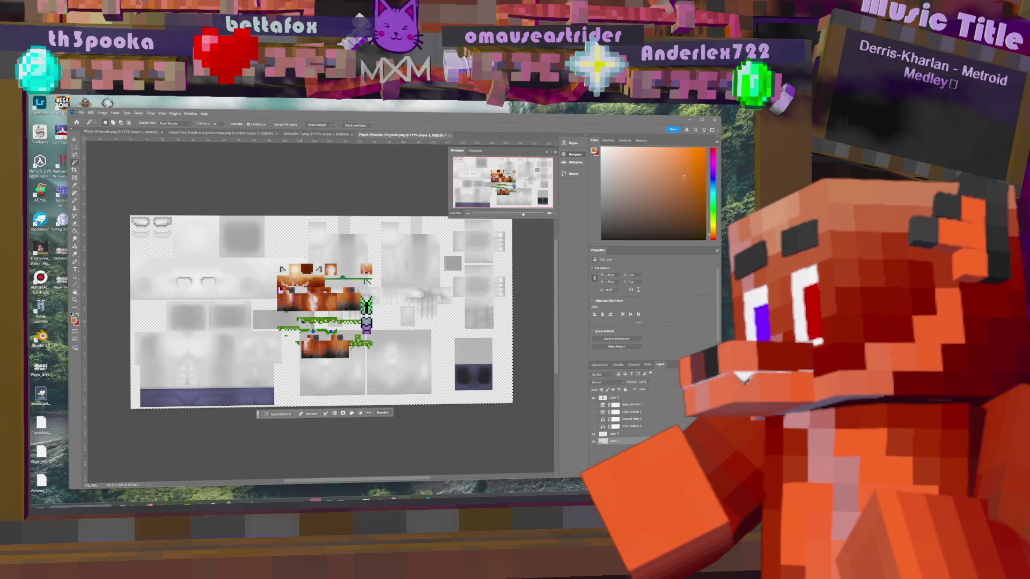
pyautogui.hotkey('ctrl', 'j')
pyautogui.press('v')
pyautogui.press('Left')
pyautogui.press('Left')
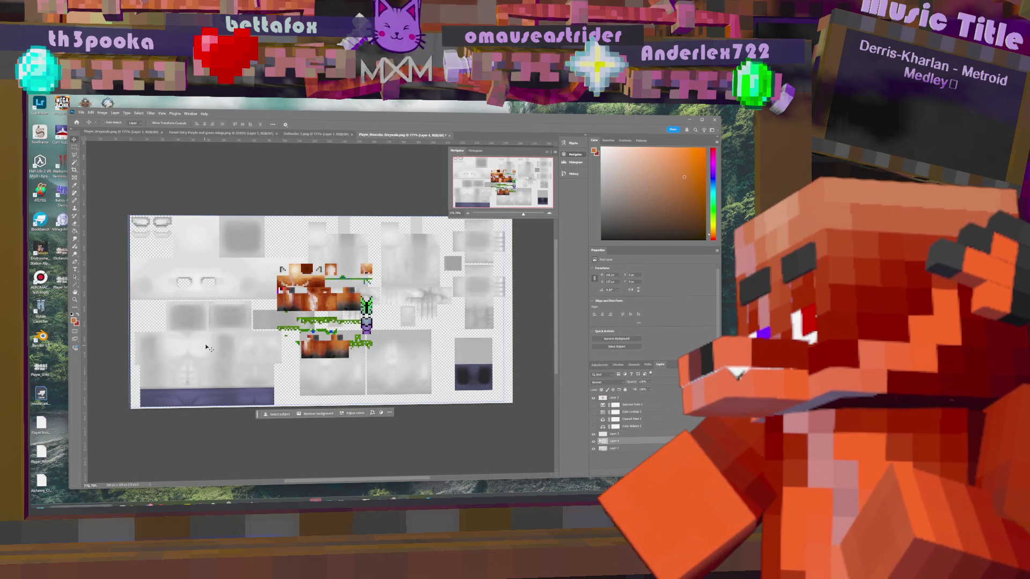
pyautogui.press('Right')
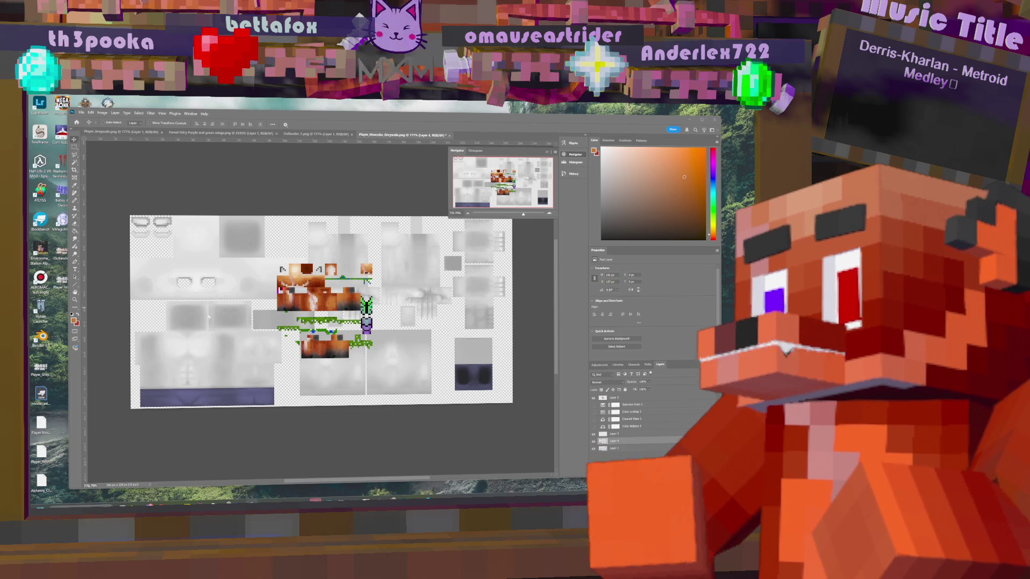
# - Move Layer 4 up the stack and Paint Bucket Layer 3's transparent background orange
pyautogui.click(626, 434)
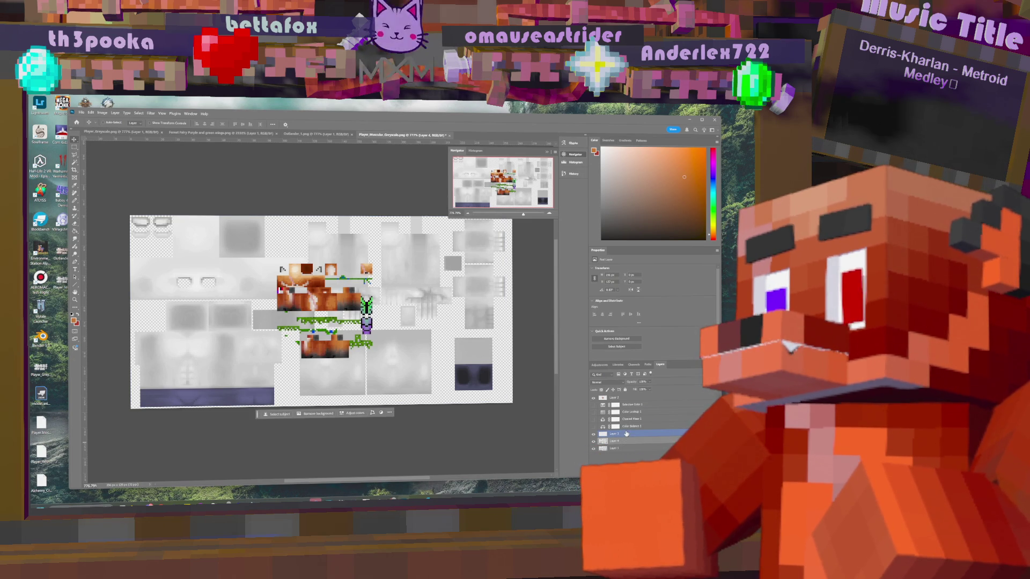
pyautogui.moveTo(625, 441); pyautogui.dragTo(625, 433)
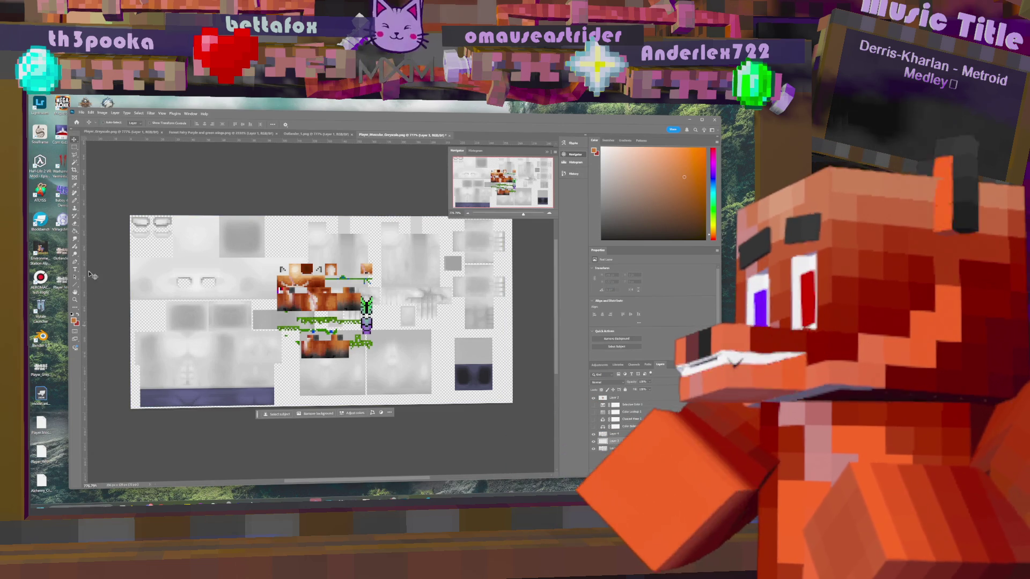
pyautogui.click(75, 231)
pyautogui.click(150, 323)
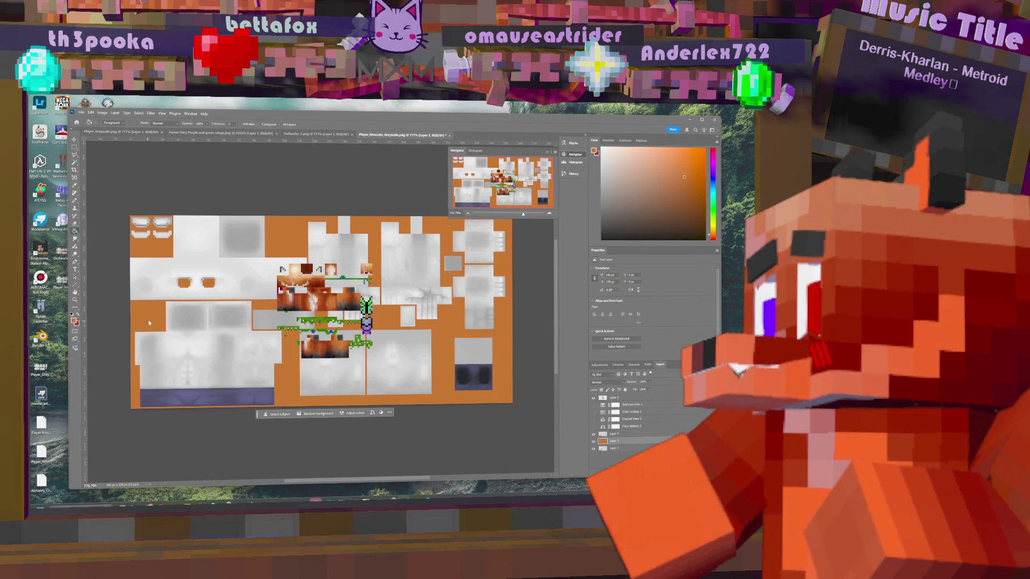
# - Hide Layer 2's coloured overlay art so the grey texture shows over orange
pyautogui.click(616, 434)
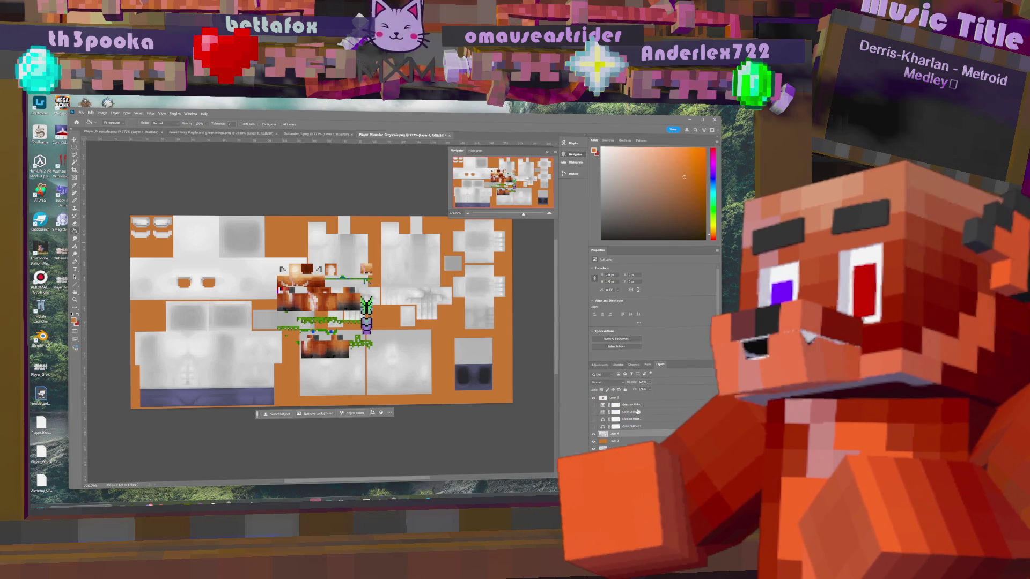
pyautogui.rightClick(632, 441)
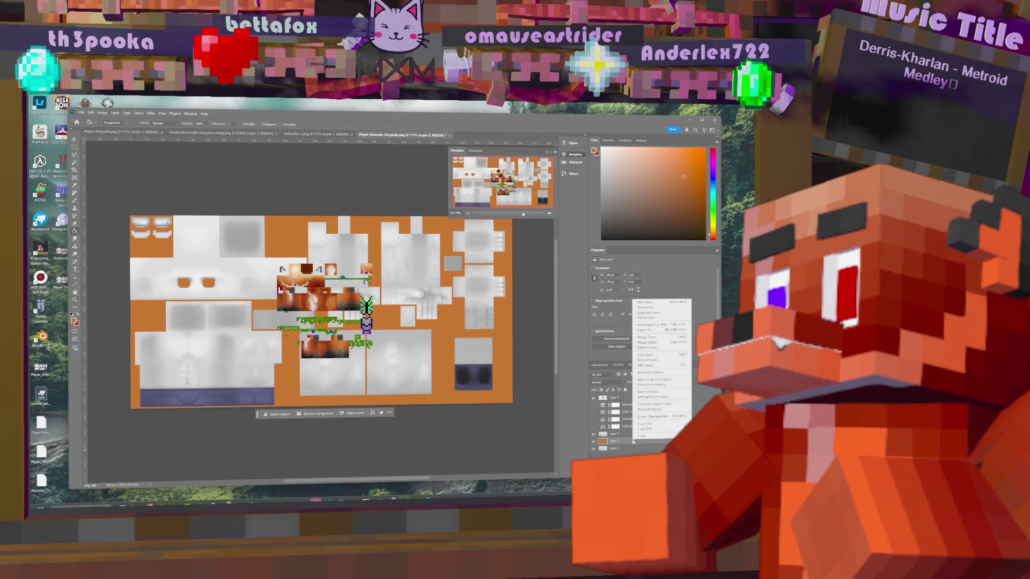
pyautogui.press('Escape')
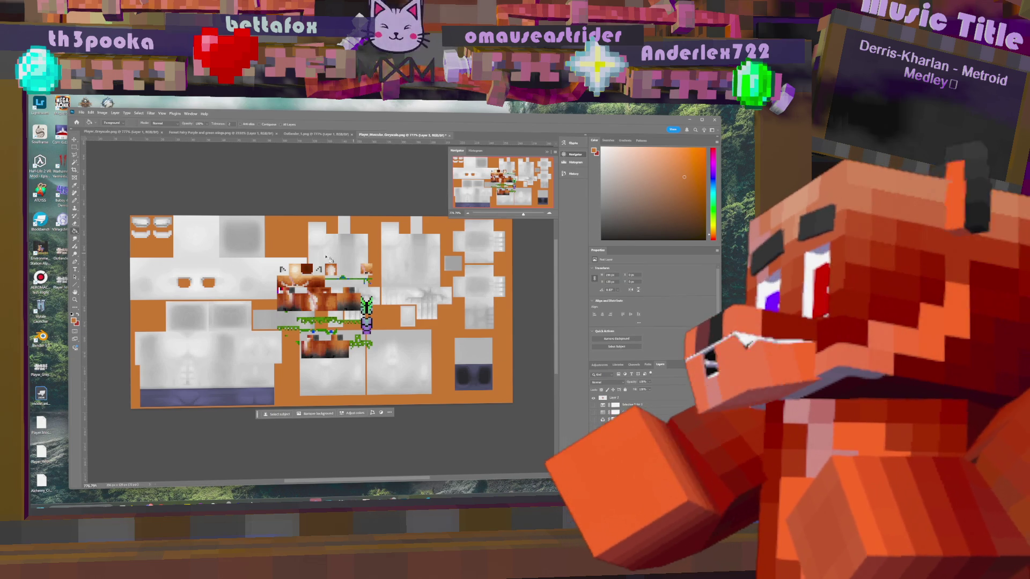
pyautogui.click(594, 399)
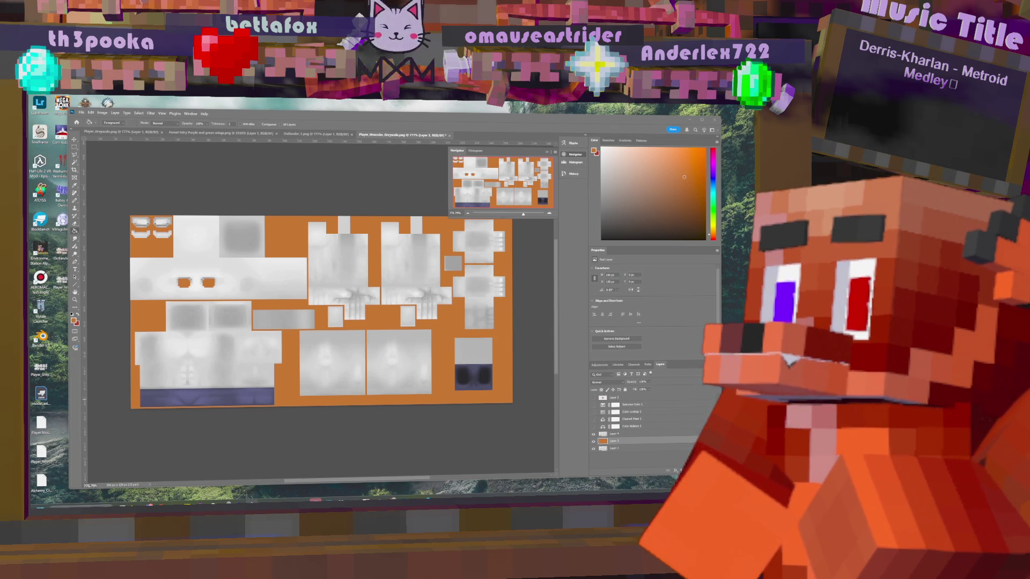
pyautogui.click(642, 436)
# - Open Layer 3's blending options and glance through the saved style presets
pyautogui.click(641, 434)
pyautogui.rightClick(640, 442)
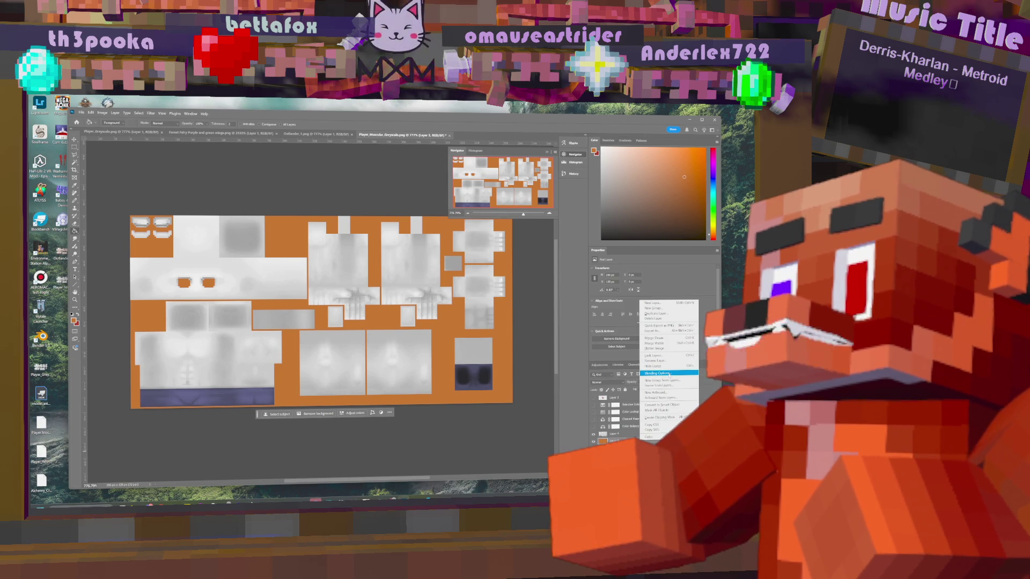
pyautogui.click(669, 374)
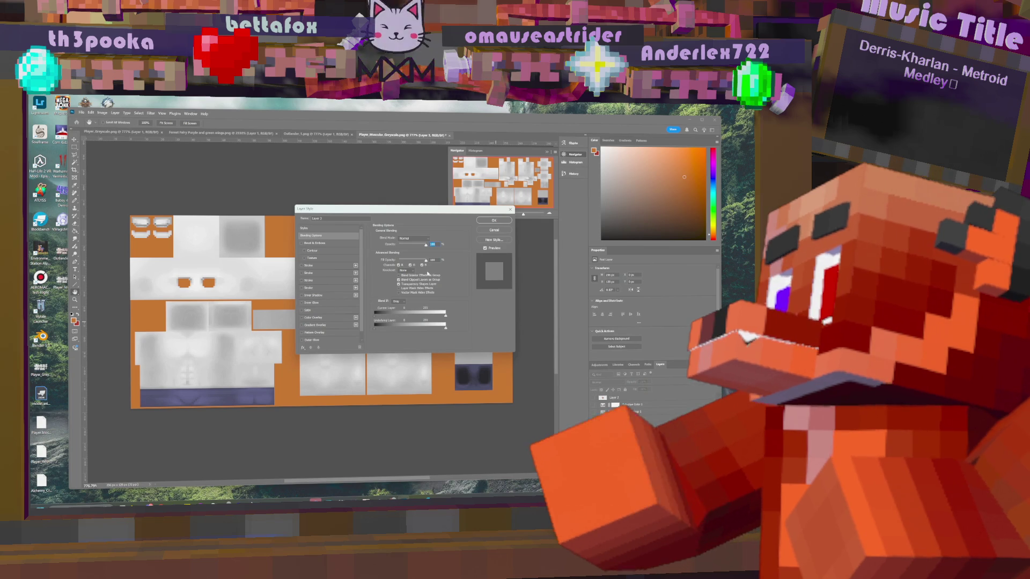
pyautogui.scroll(-1, 363, 247)
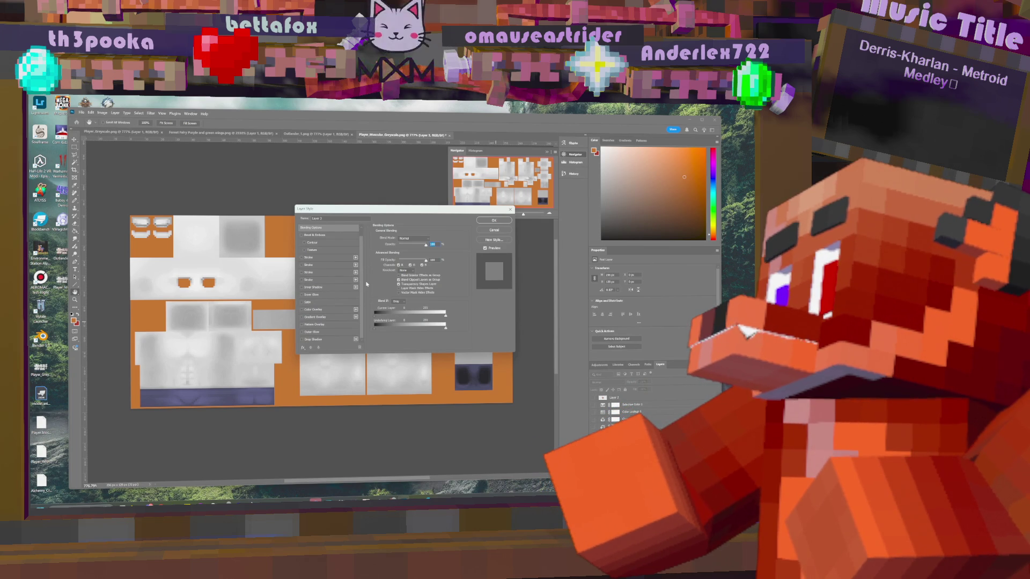
pyautogui.scroll(1, 362, 232)
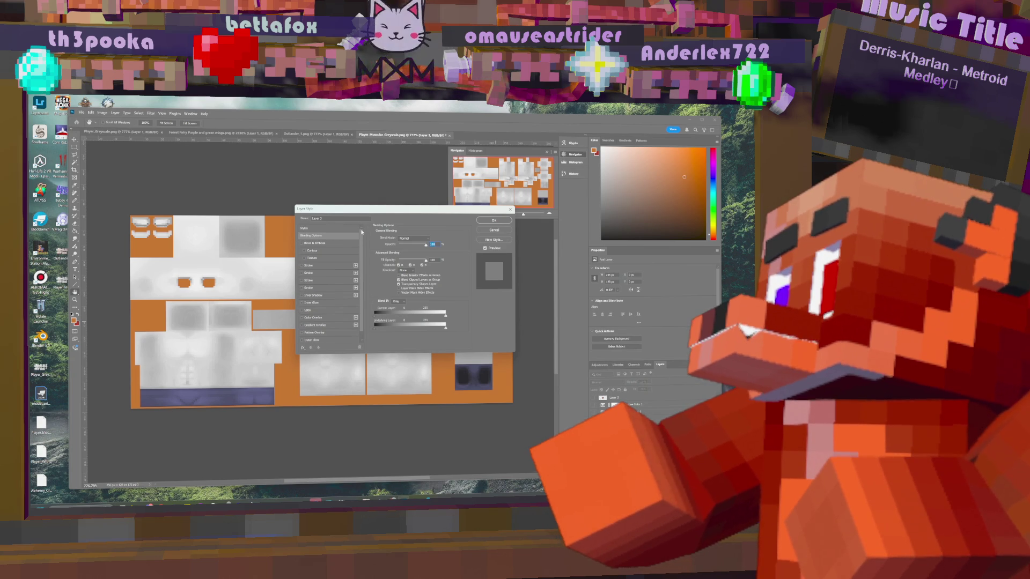
pyautogui.click(337, 227)
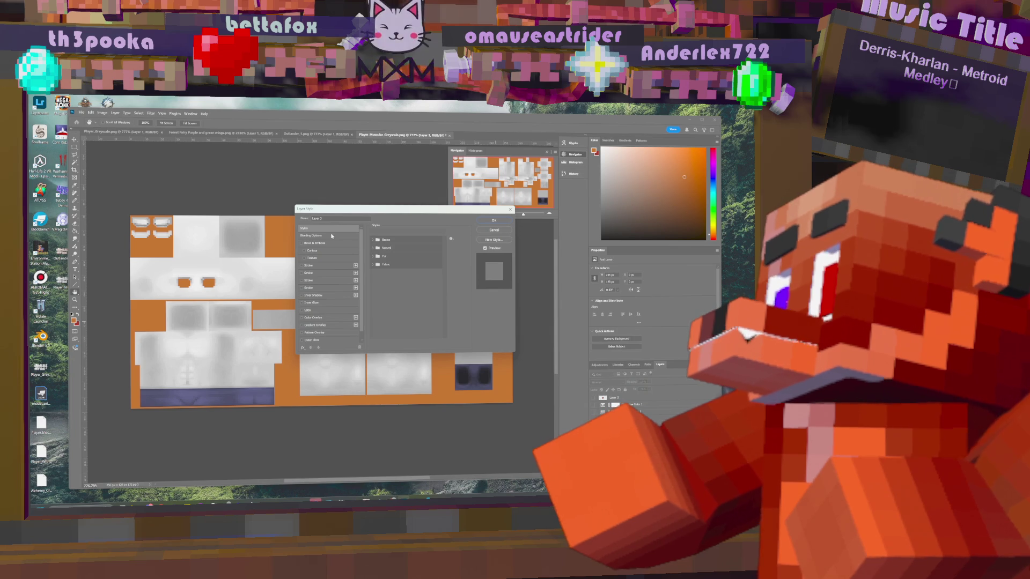
pyautogui.click(330, 236)
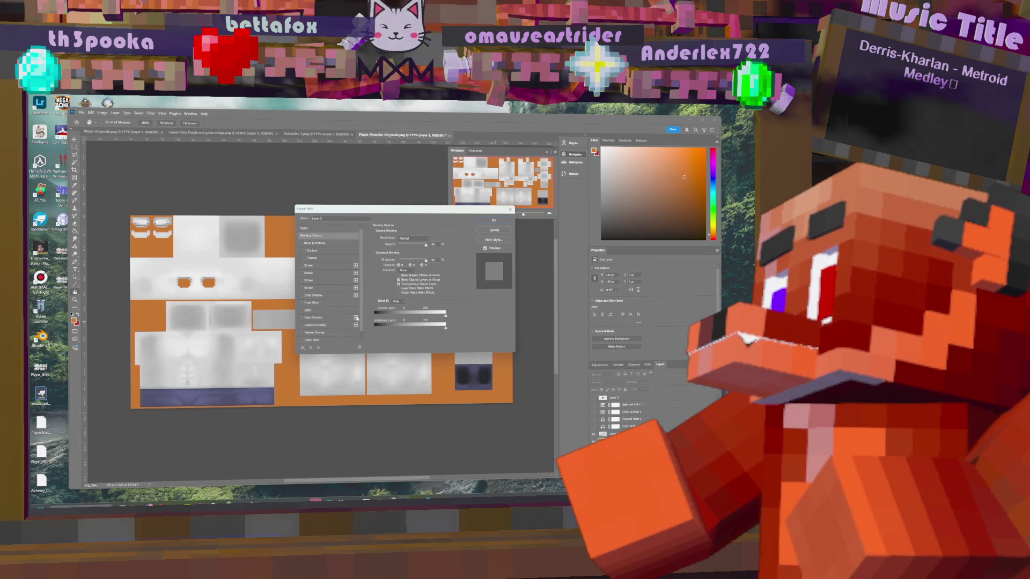
# - Toggle a Color Overlay on Layer 3, cancel the Layer Style dialog, and select Layer 4
pyautogui.click(334, 318)
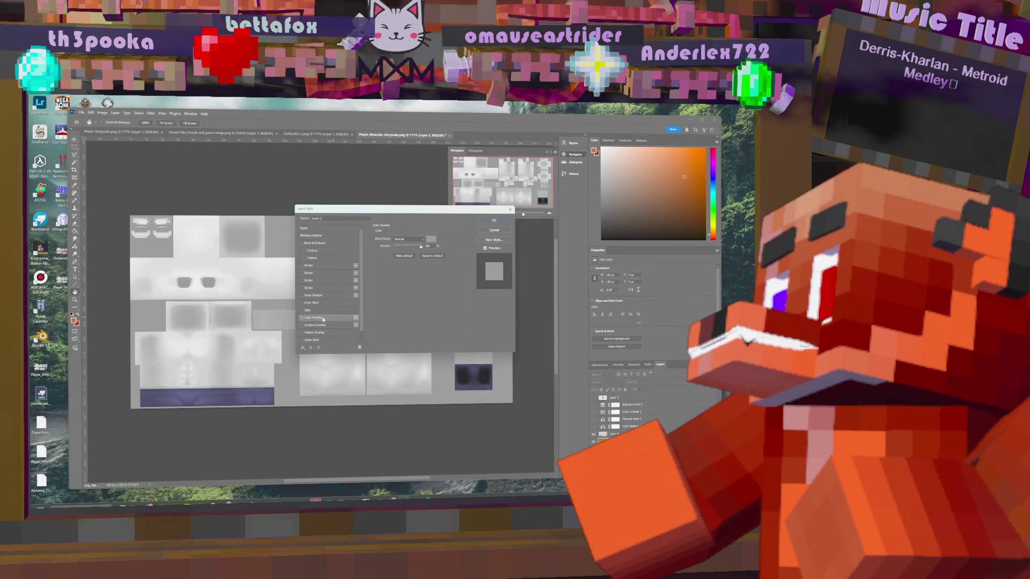
pyautogui.click(301, 318)
pyautogui.click(301, 318)
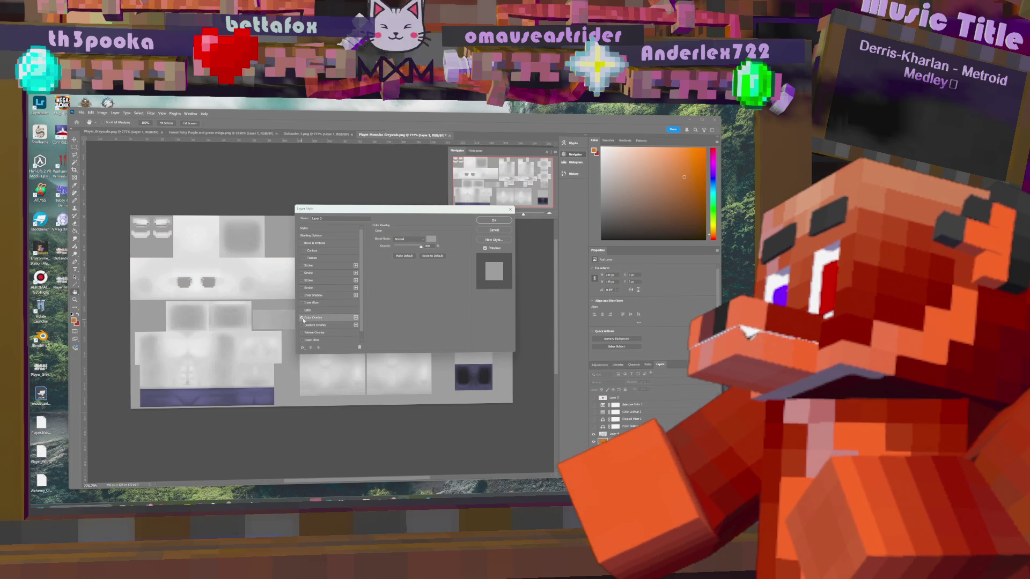
pyautogui.click(301, 318)
pyautogui.click(302, 318)
pyautogui.click(301, 318)
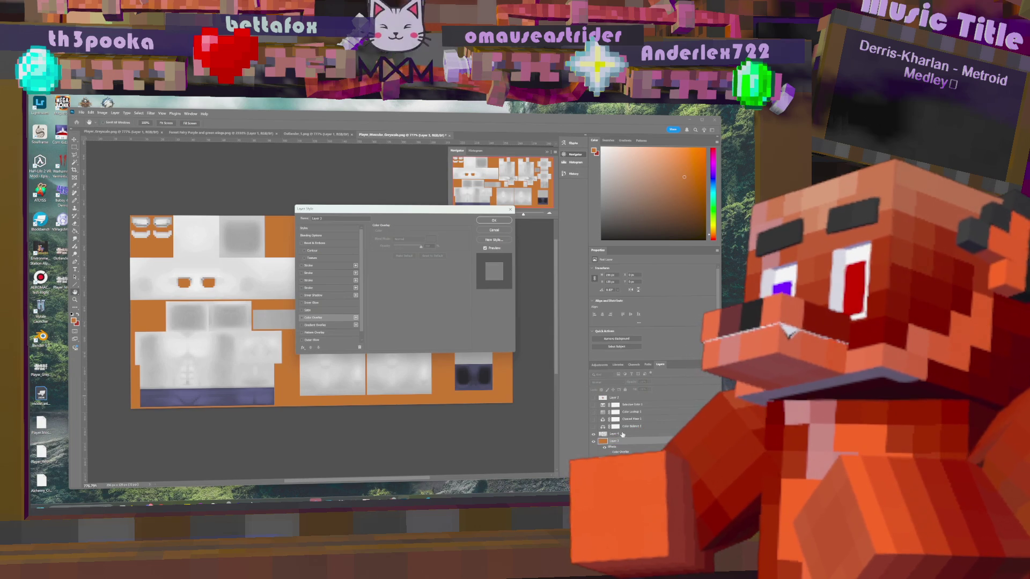
pyautogui.click(491, 234)
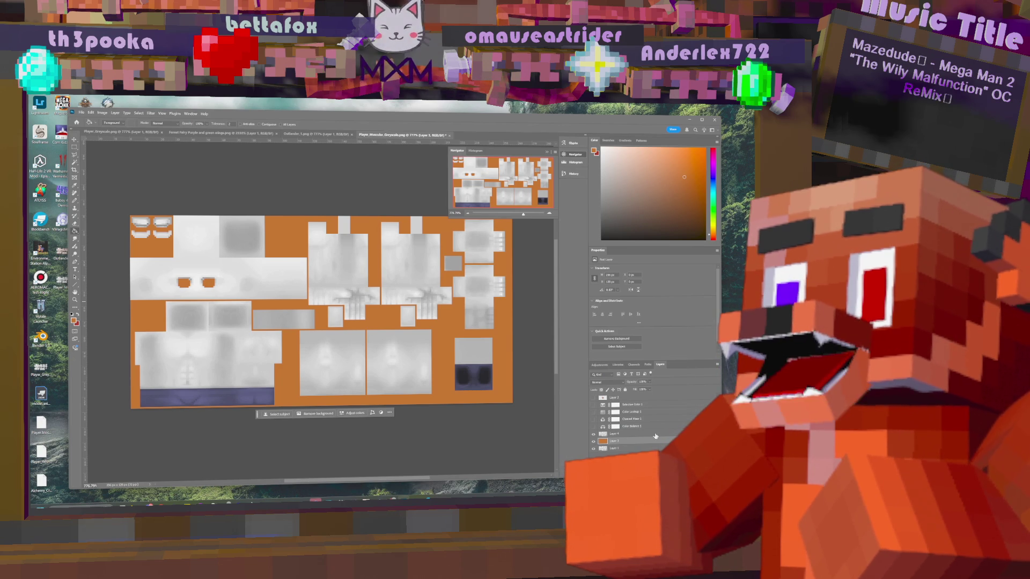
pyautogui.click(643, 435)
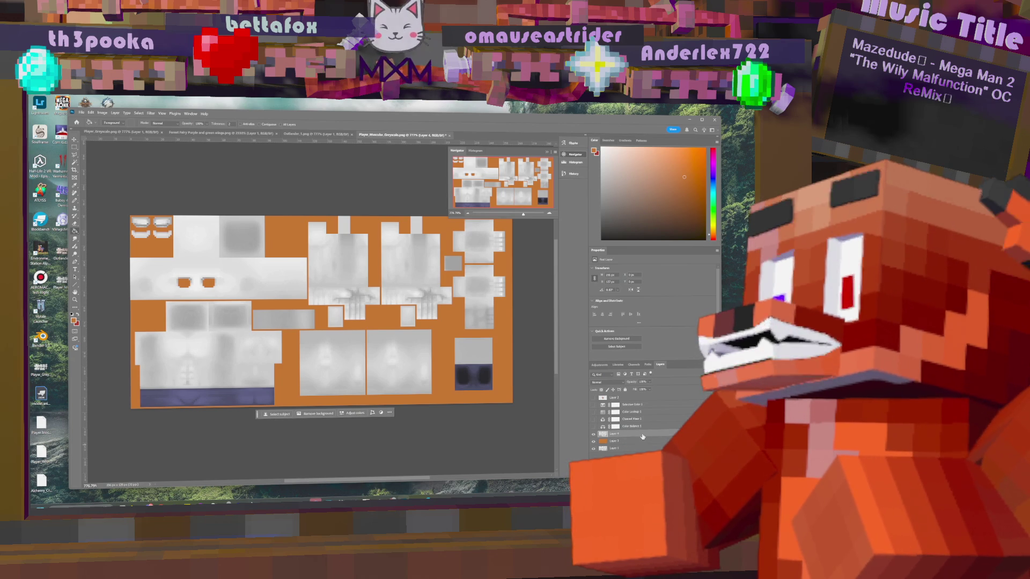
# - Try an orange Color Overlay at about 71% opacity on Layer 4, then cancel it
pyautogui.doubleClick(642, 437)
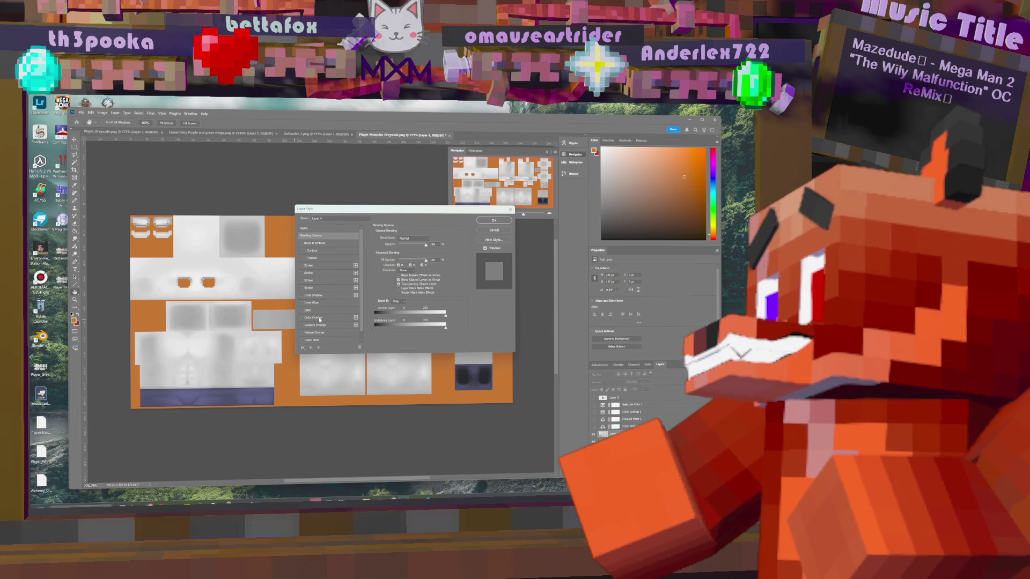
pyautogui.click(356, 318)
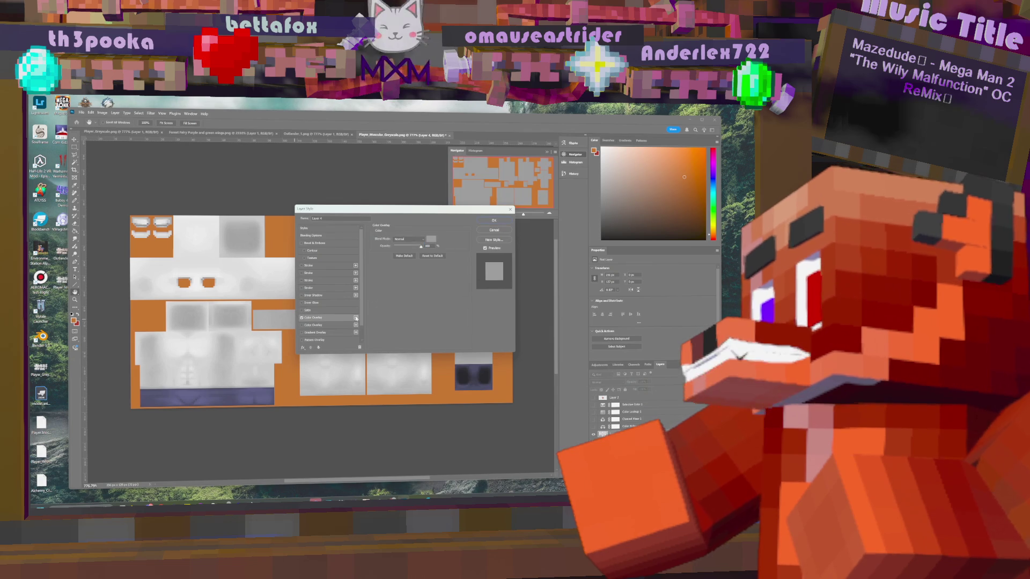
pyautogui.click(430, 239)
pyautogui.click(356, 259)
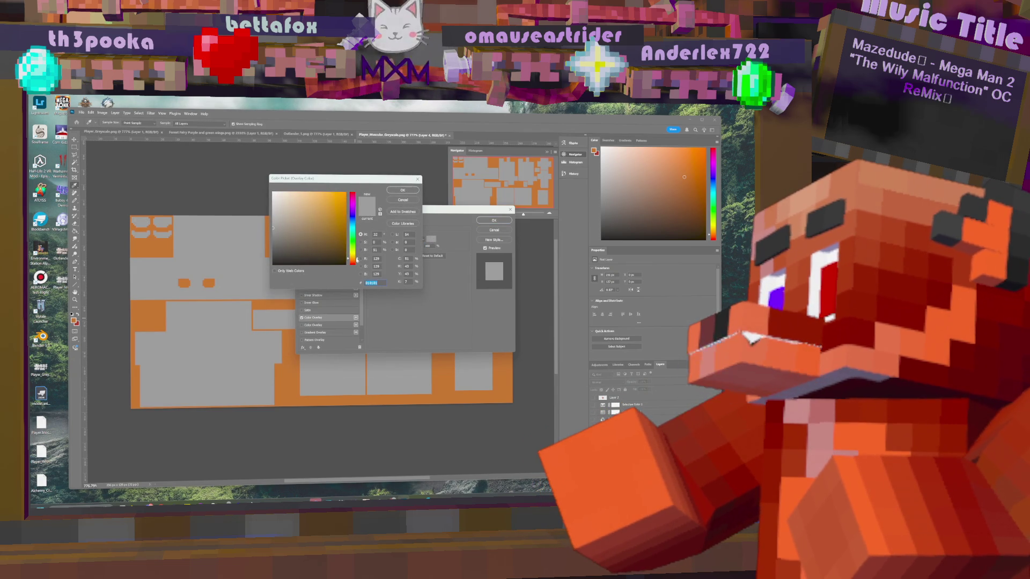
pyautogui.click(320, 202)
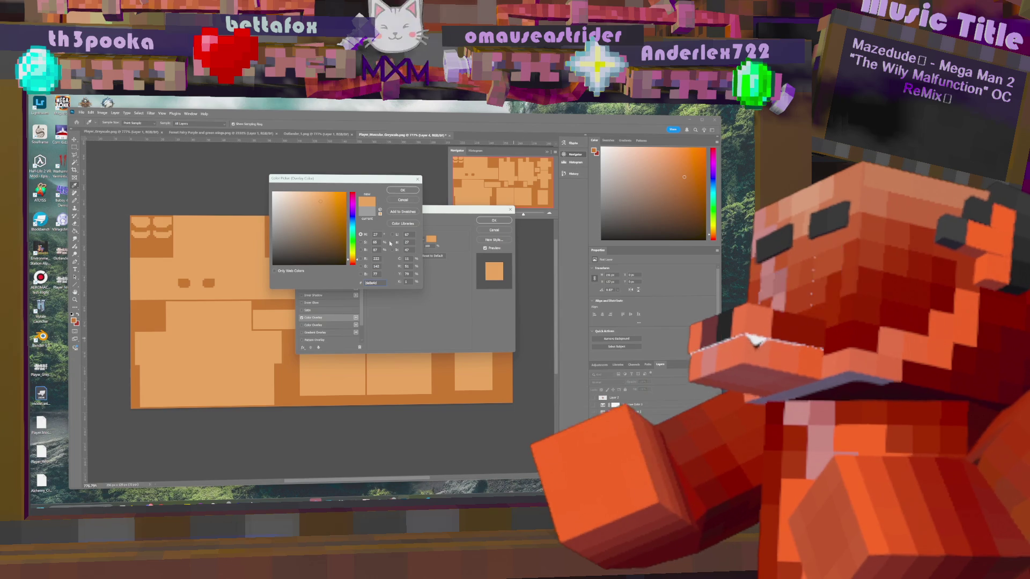
pyautogui.click(403, 190)
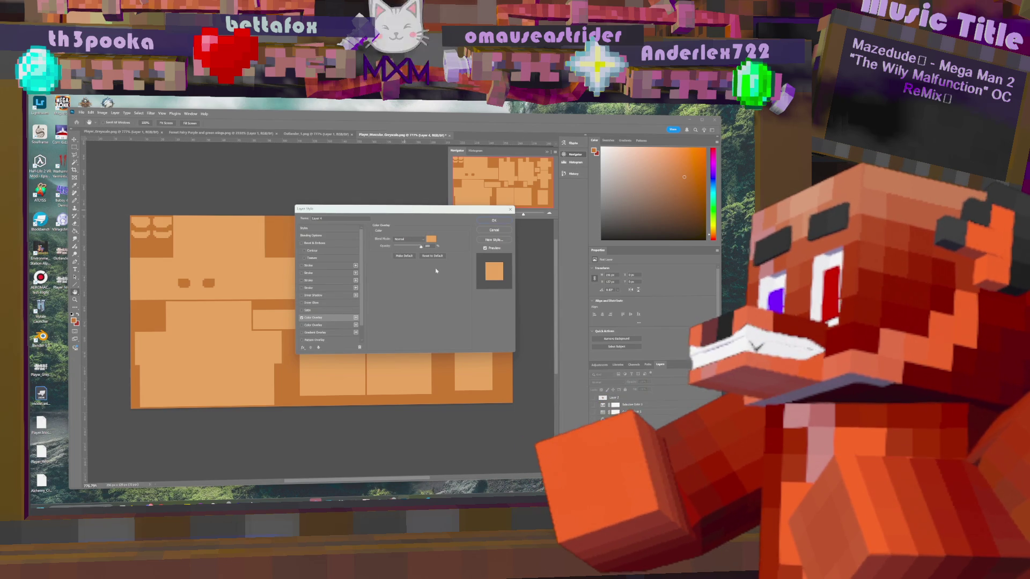
pyautogui.moveTo(420, 247); pyautogui.dragTo(408, 248)
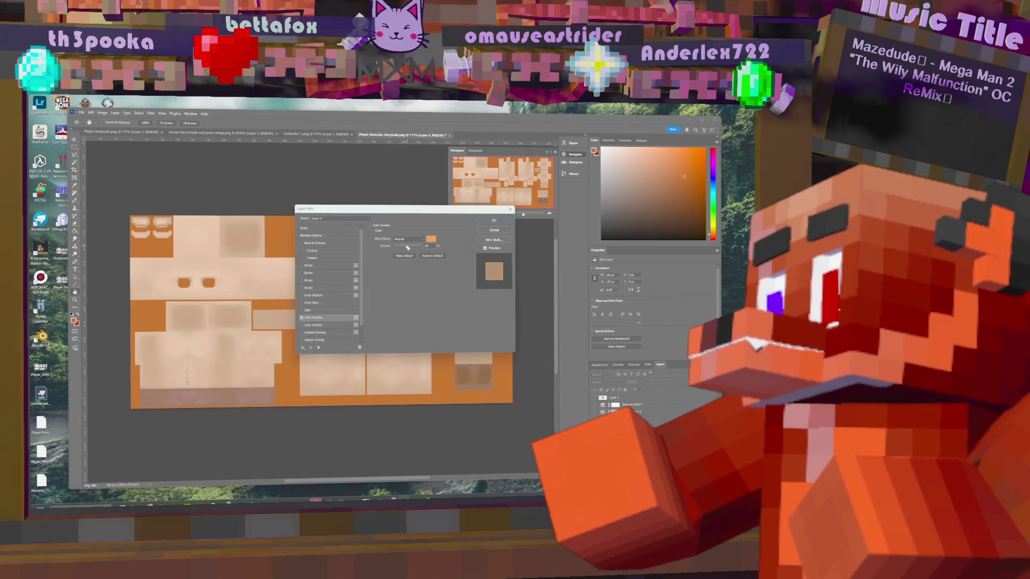
pyautogui.click(494, 232)
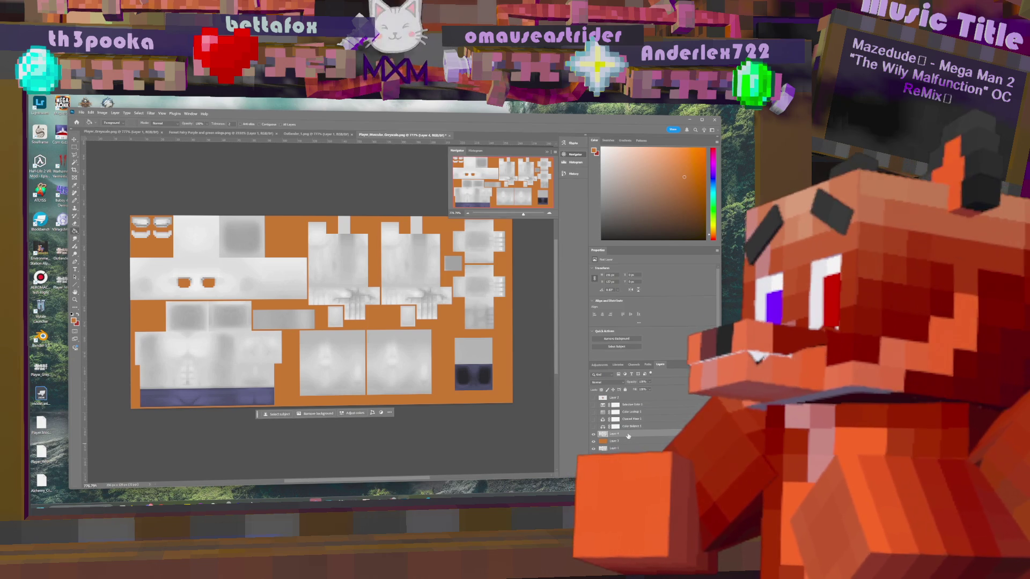
# - Reopen Layer 4's style, test Pattern Overlay, Outer Glow and bevel texture, then show the preset styles
pyautogui.doubleClick(628, 435)
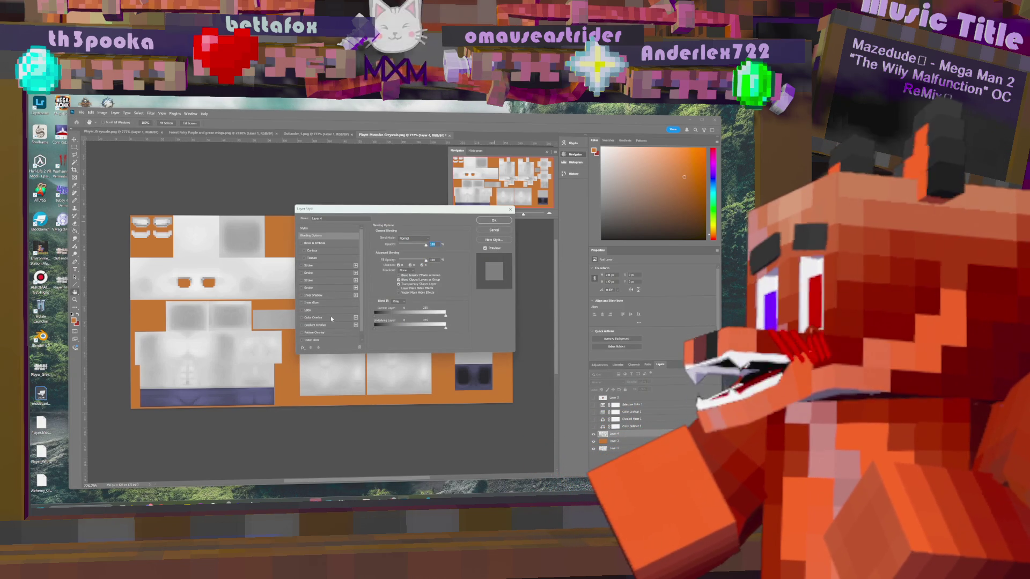
pyautogui.scroll(-1, 333, 324)
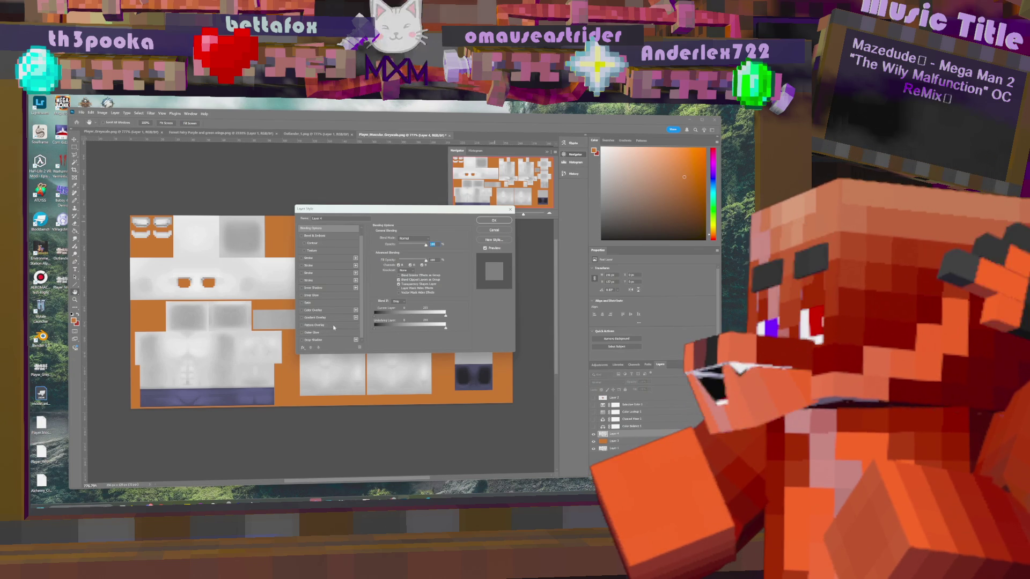
pyautogui.click(333, 324)
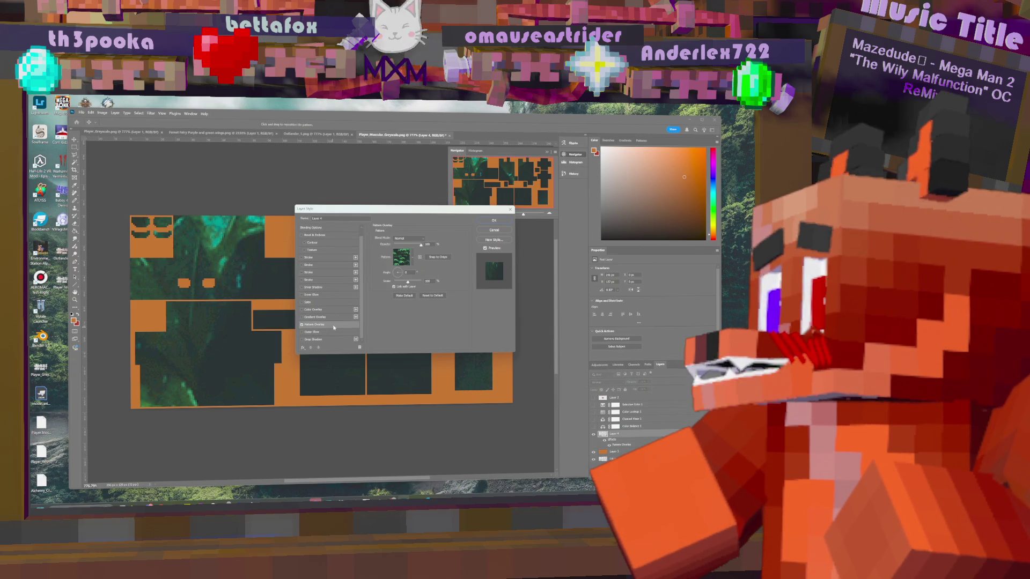
pyautogui.click(302, 325)
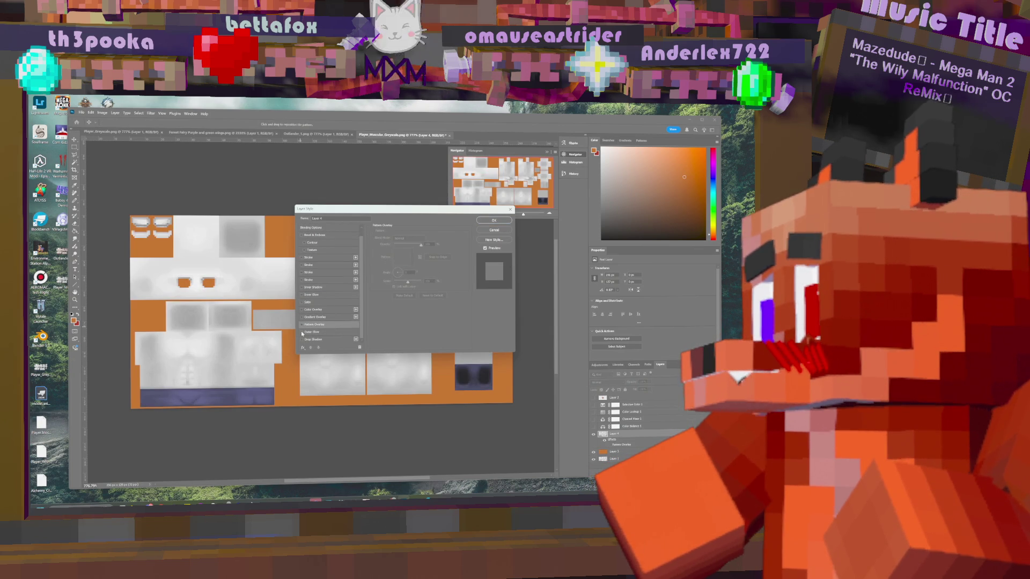
pyautogui.click(302, 333)
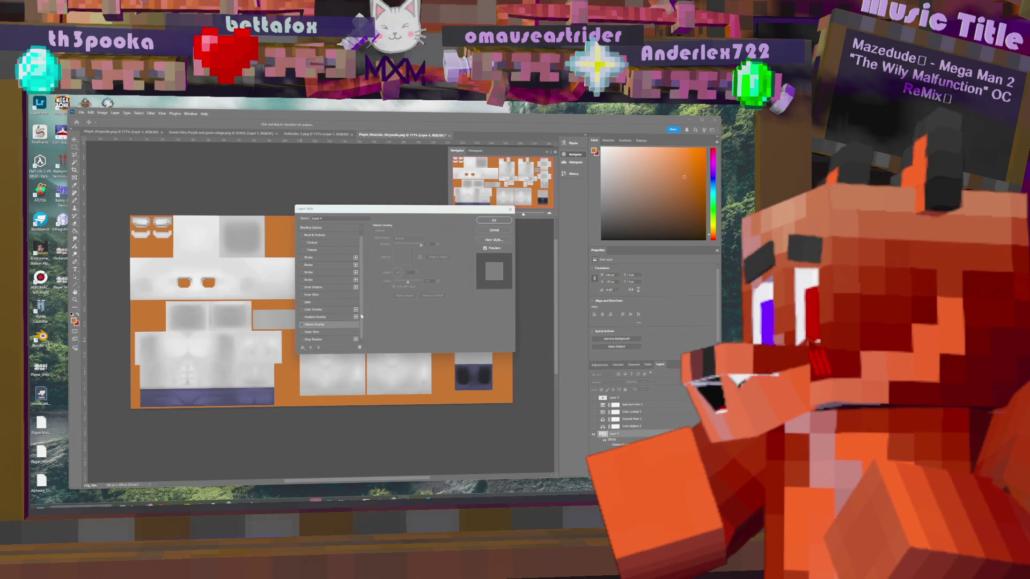
pyautogui.scroll(1, 332, 300)
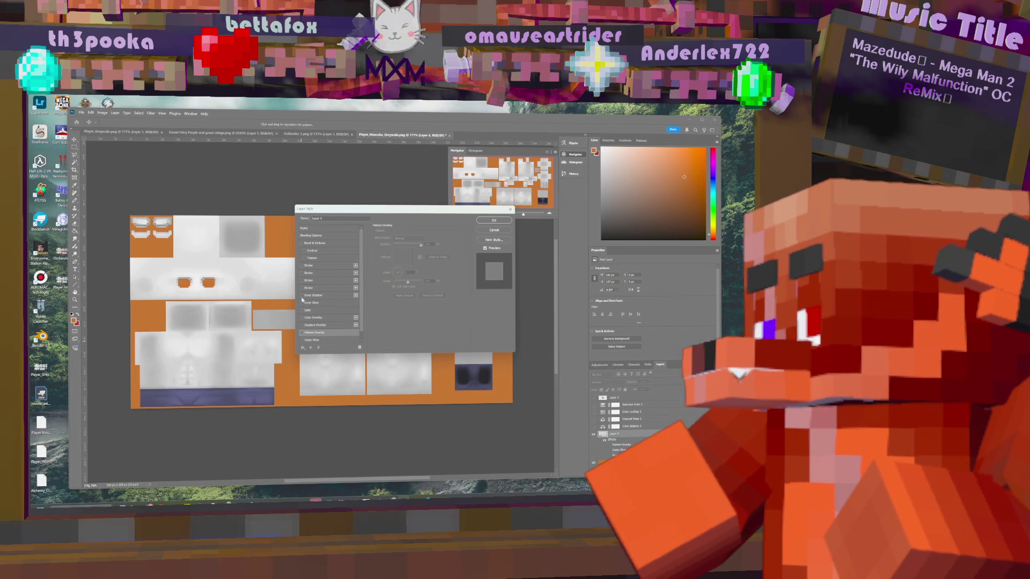
pyautogui.click(304, 259)
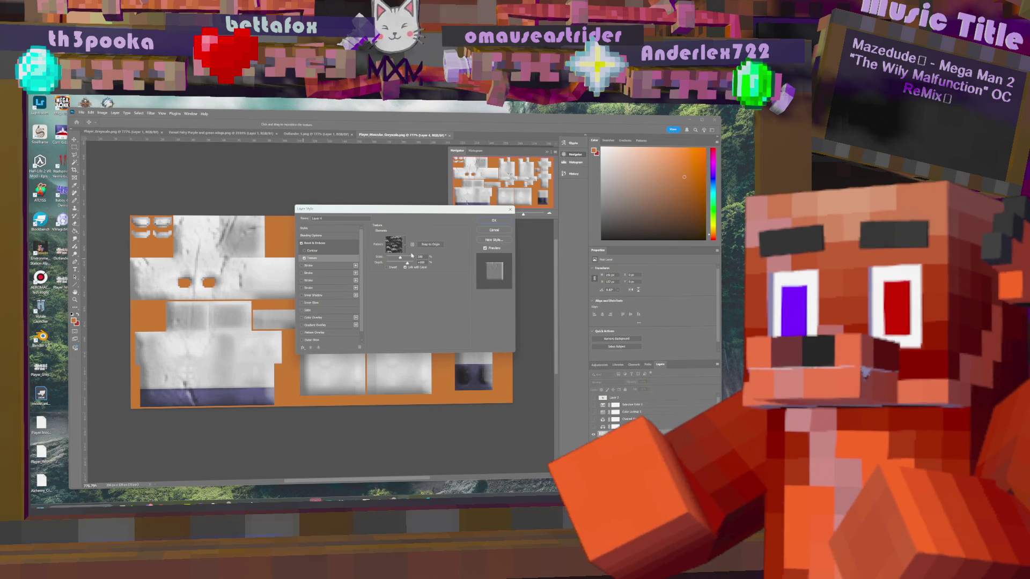
pyautogui.click(304, 260)
pyautogui.click(304, 259)
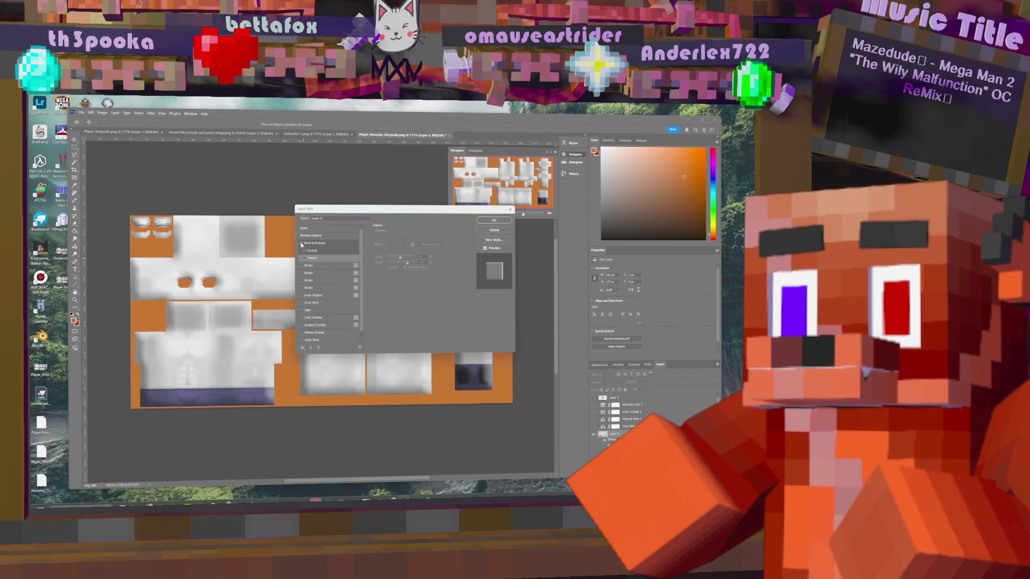
pyautogui.click(301, 244)
pyautogui.click(307, 237)
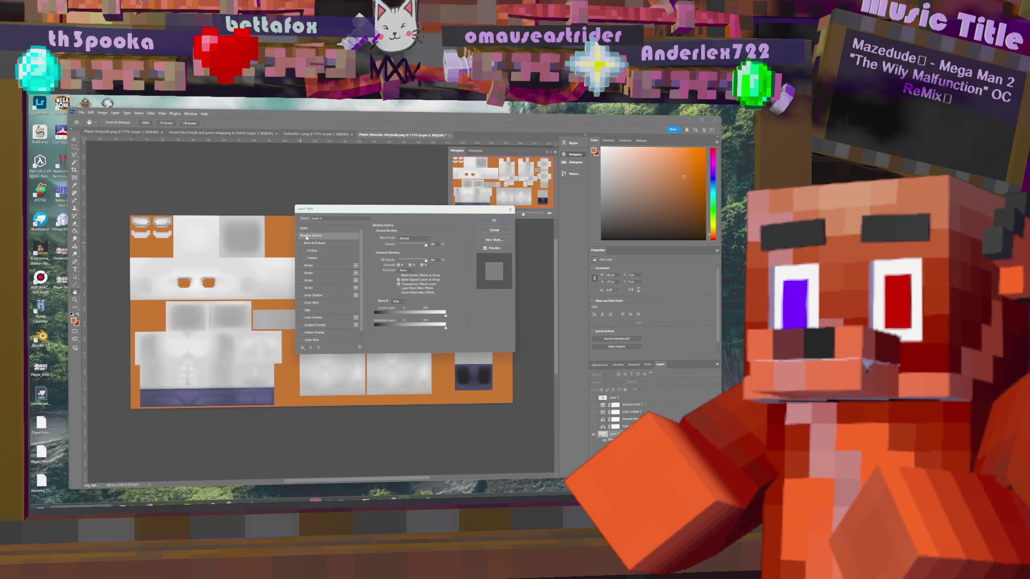
pyautogui.click(315, 229)
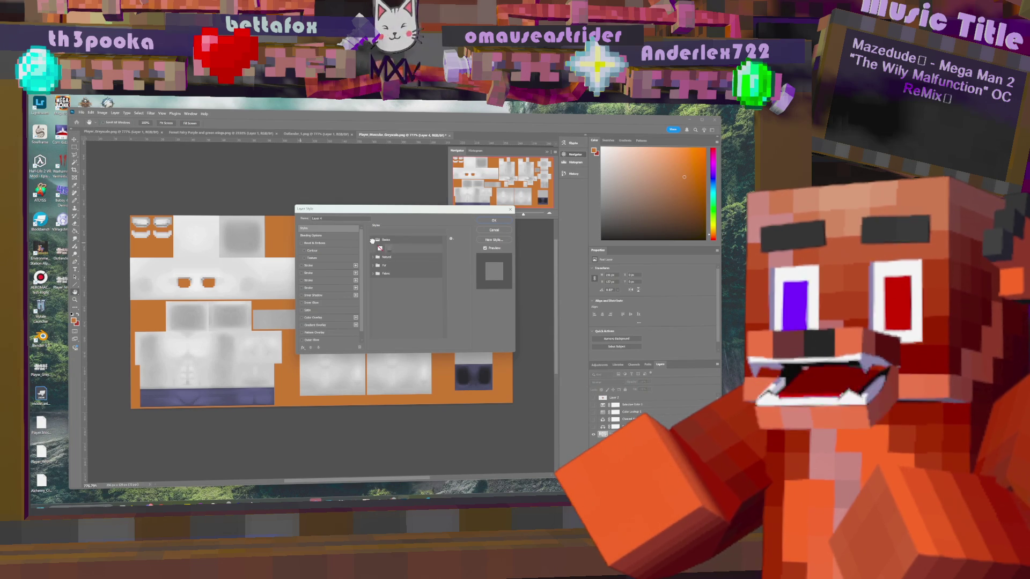
# - Expand the Fur preset group and preview the striped, white and brown fur styles
pyautogui.click(372, 248)
pyautogui.click(372, 248)
pyautogui.click(372, 258)
pyautogui.click(372, 259)
pyautogui.click(372, 259)
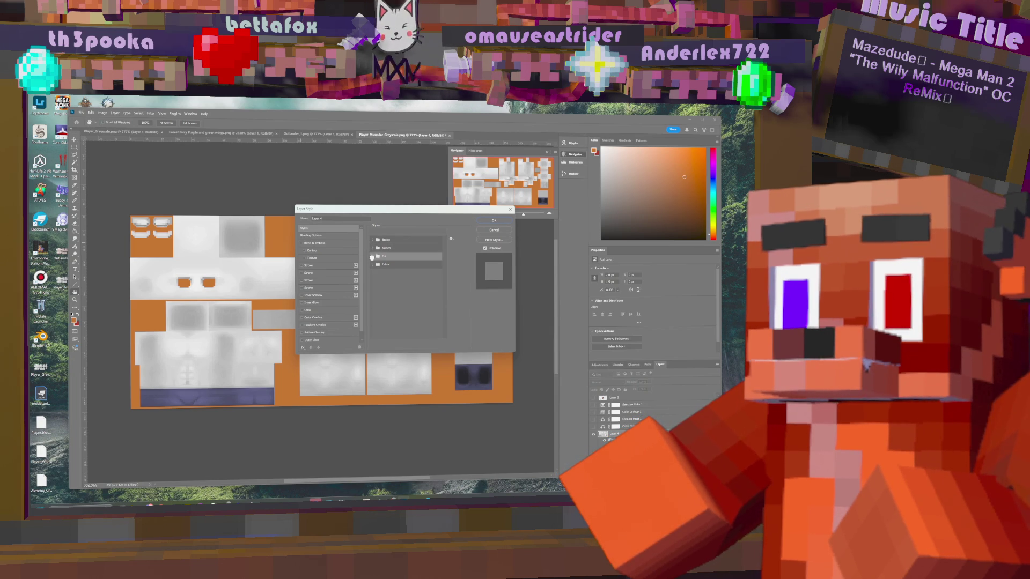
pyautogui.click(373, 257)
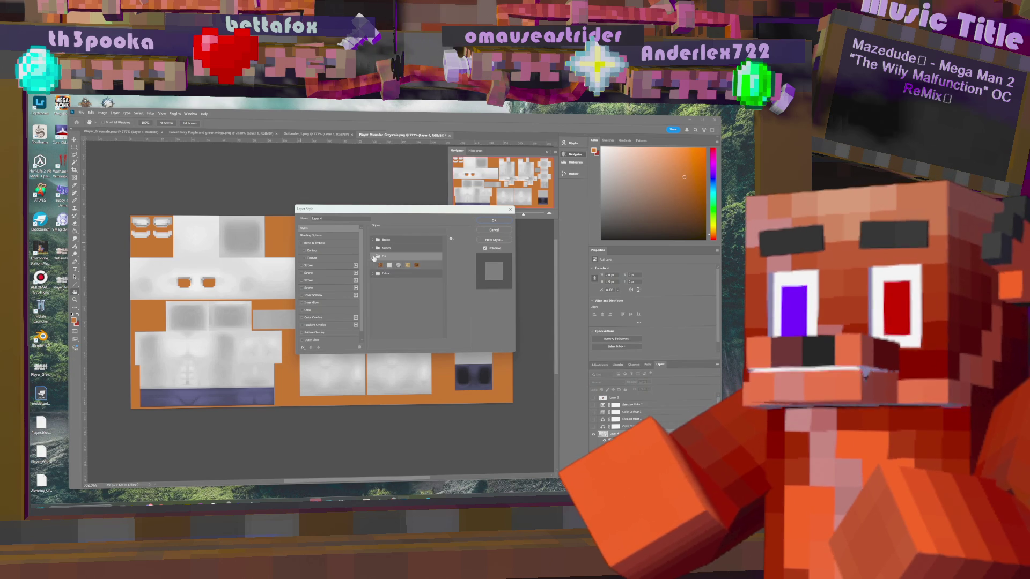
pyautogui.click(405, 265)
pyautogui.click(397, 265)
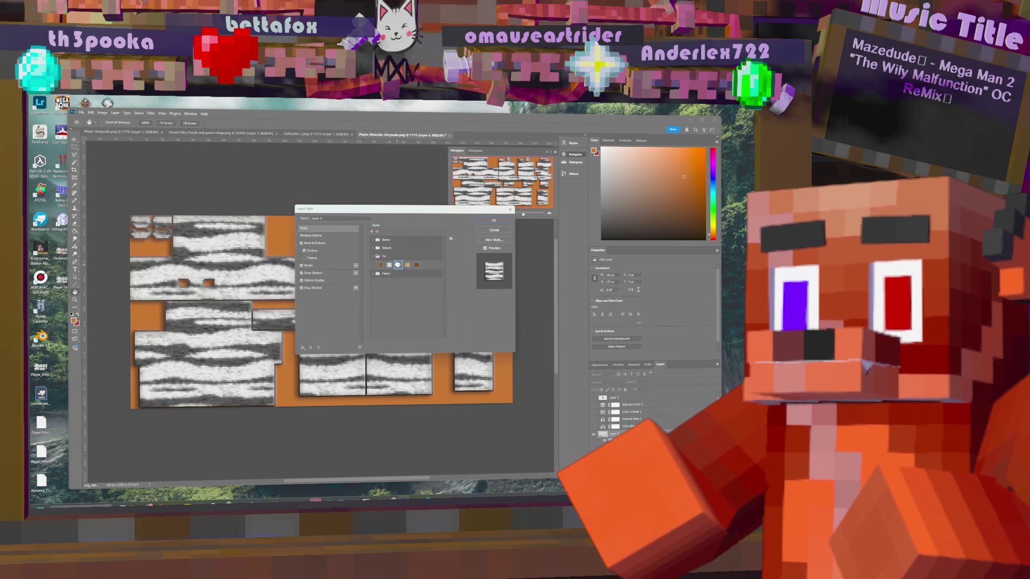
pyautogui.click(389, 265)
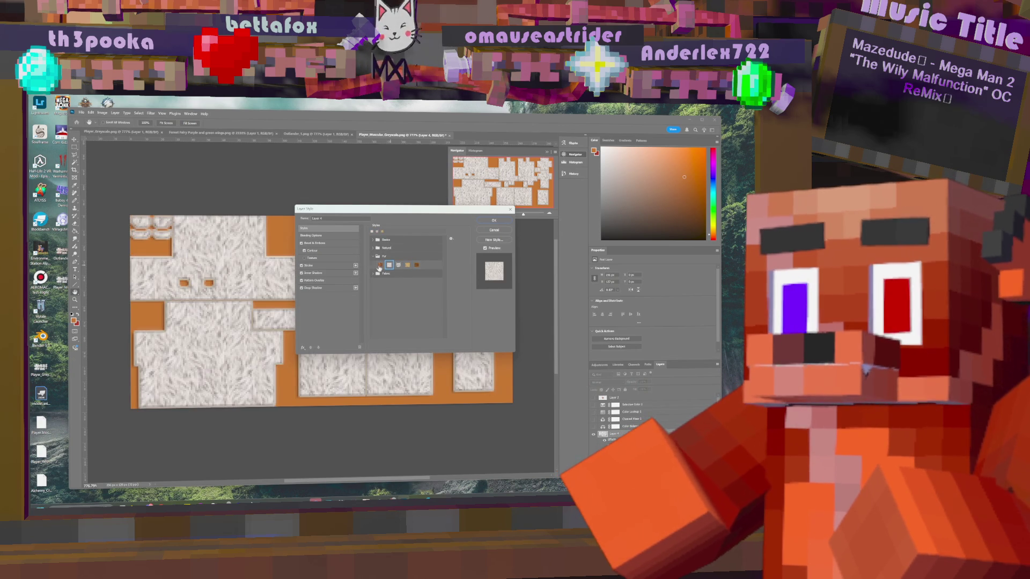
pyautogui.click(380, 265)
pyautogui.click(389, 265)
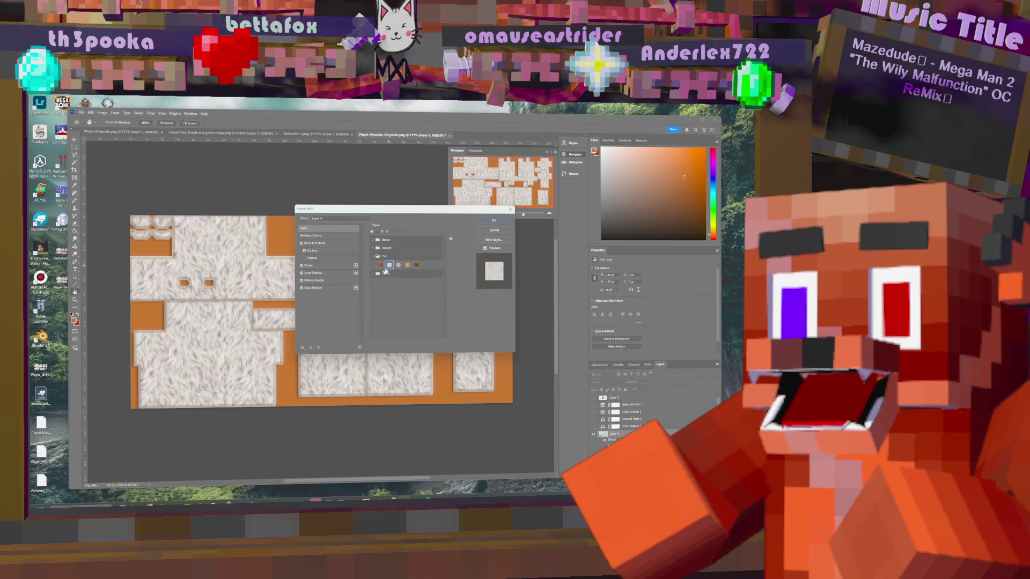
# - Collapse Fur, cancel the Layer Style dialog without fur, and return to Blender
pyautogui.click(373, 256)
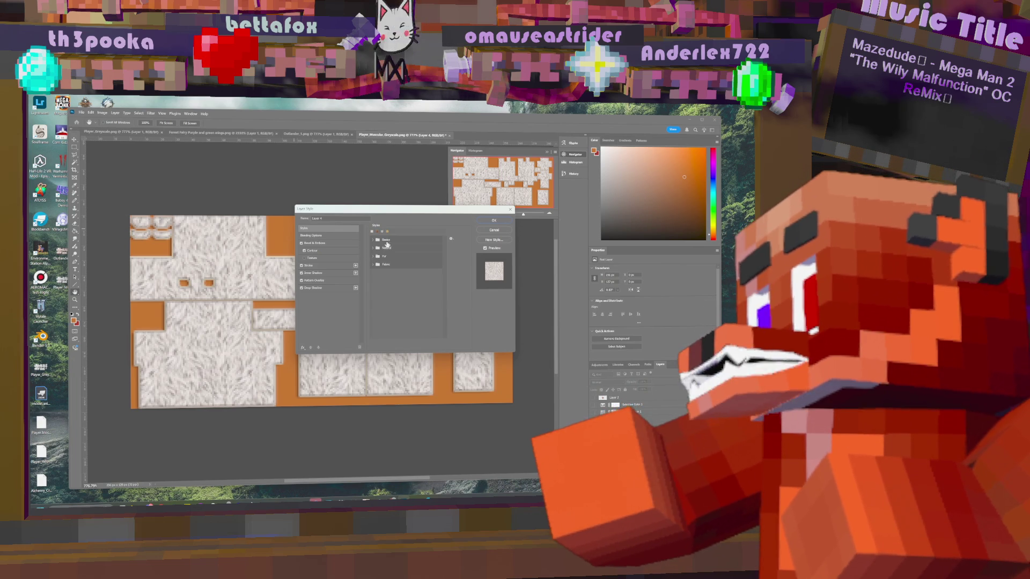
pyautogui.click(494, 230)
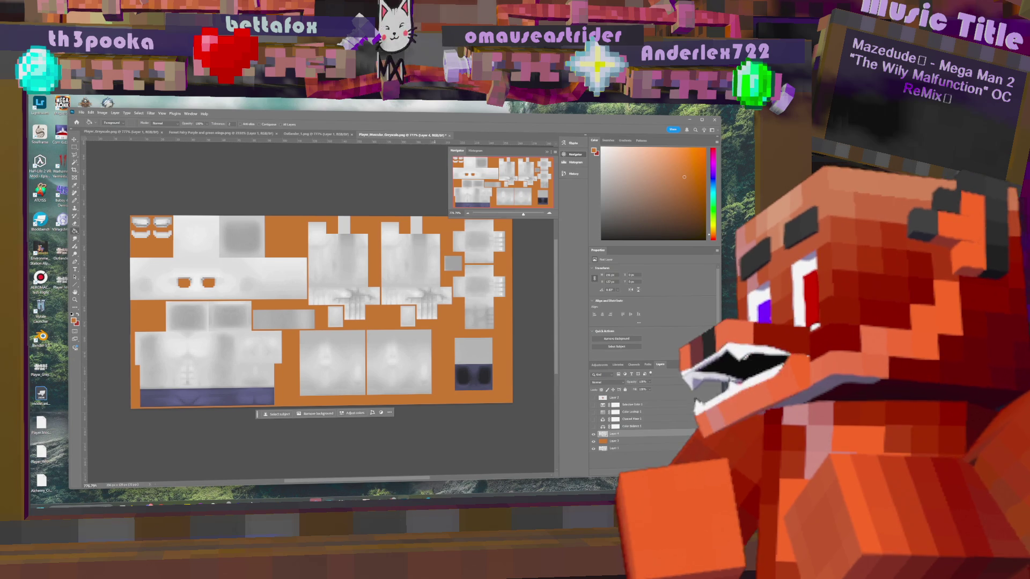
pyautogui.click(262, 504)
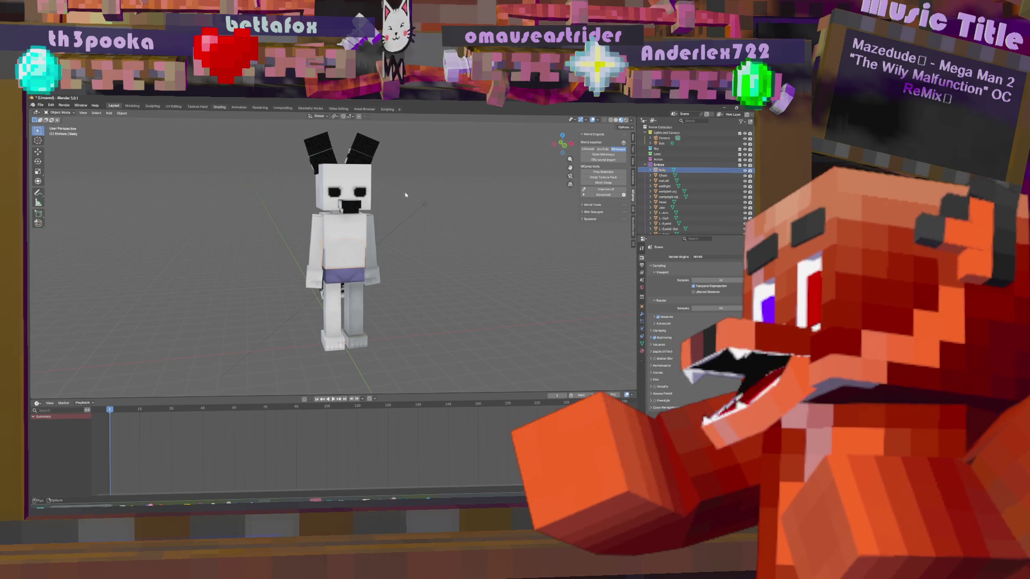
# - Open the material node editor and shift the Image Texture node to the left
pyautogui.click(223, 108)
pyautogui.scroll(-3, 375, 407)
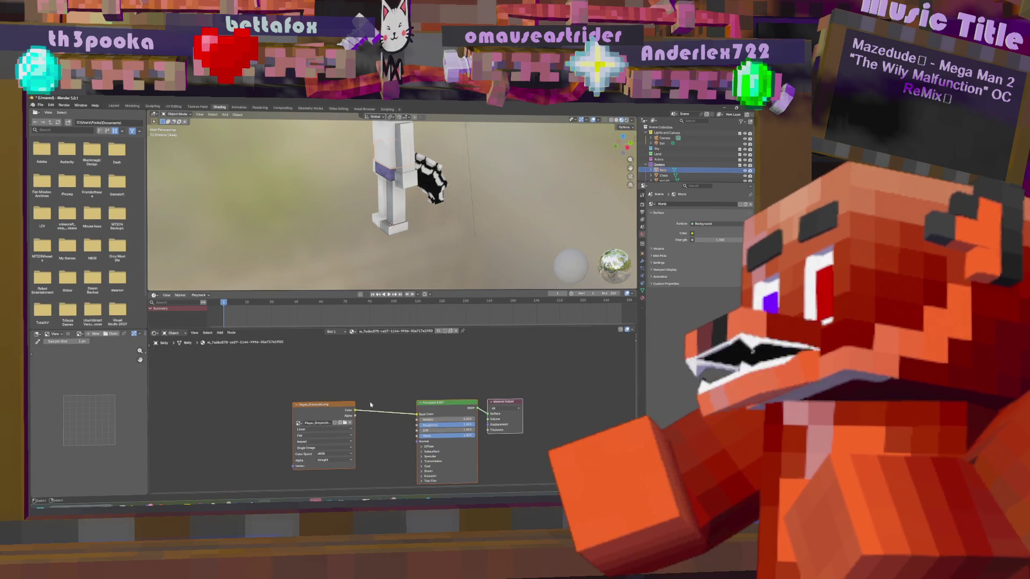
pyautogui.moveTo(345, 410); pyautogui.dragTo(461, 388, button='middle')
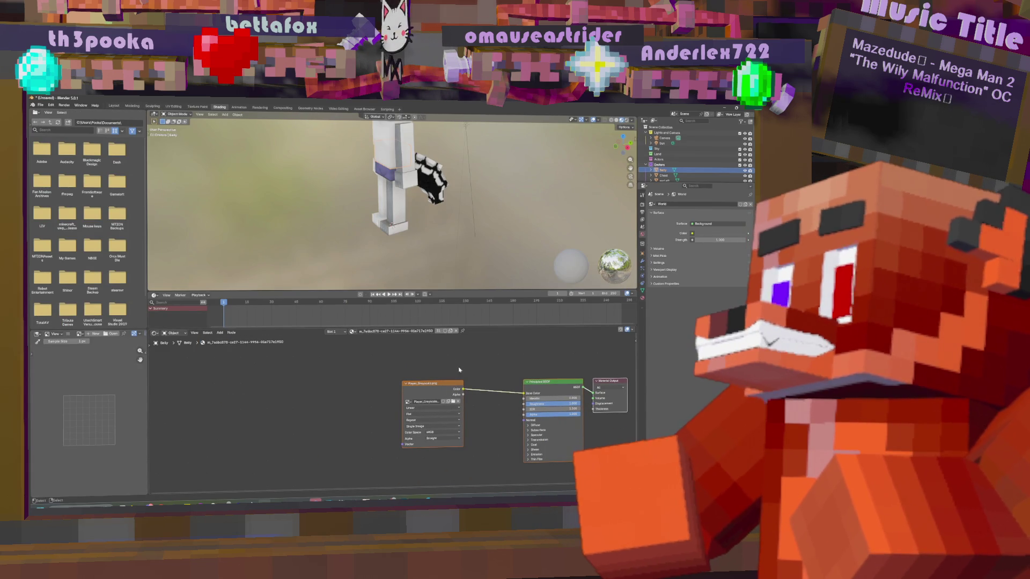
pyautogui.moveTo(438, 385); pyautogui.dragTo(400, 382, button='middle')
pyautogui.moveTo(400, 382)
pyautogui.mouseDown()
pyautogui.moveTo(427, 379)
pyautogui.moveTo(305, 378)
pyautogui.moveTo(417, 379)
pyautogui.mouseUp()
pyautogui.scroll(3, 427, 395)
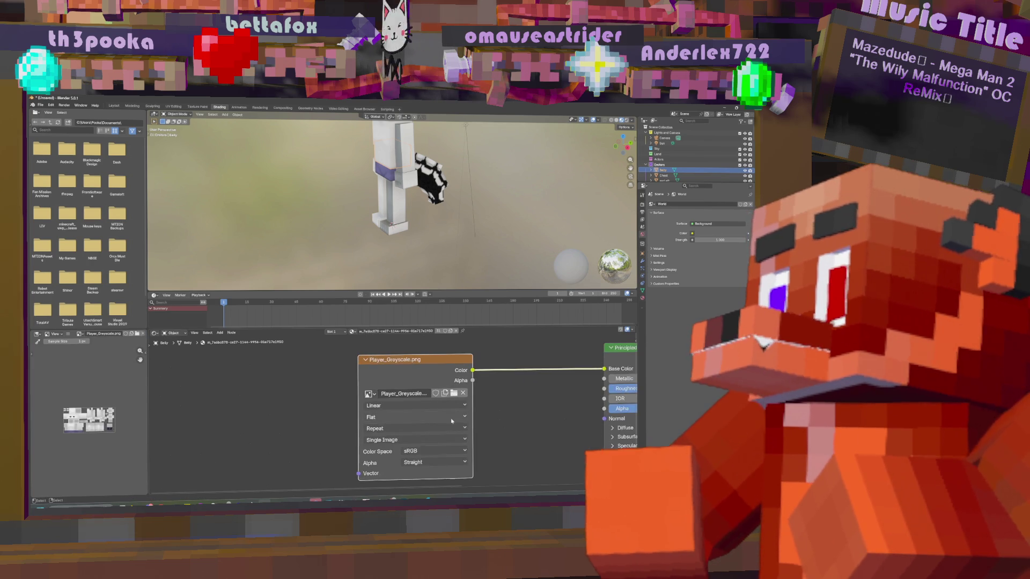
pyautogui.moveTo(450, 200); pyautogui.dragTo(465, 199, button='middle')
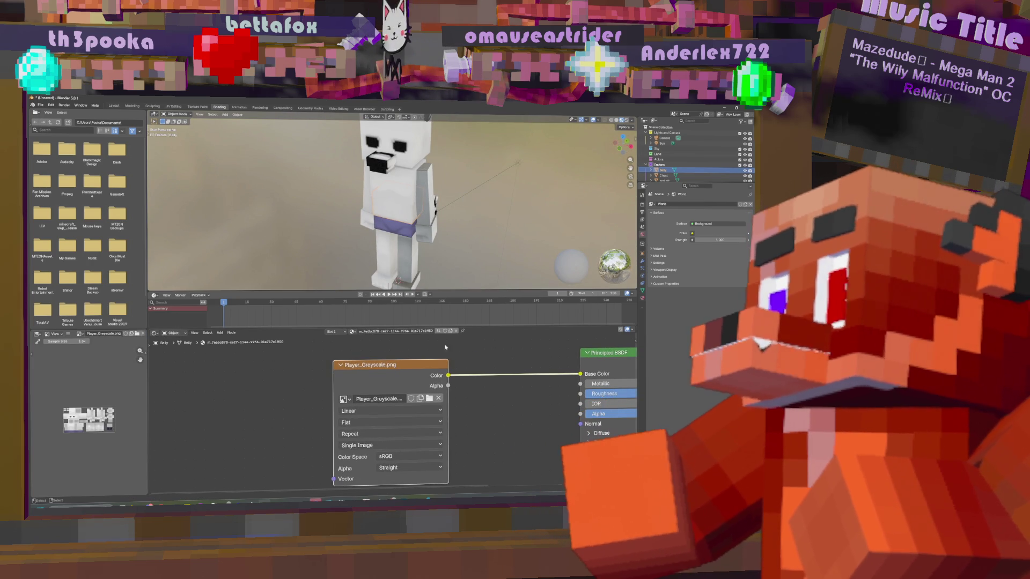
# - Insert a Mix node between texture and Base Color: orange B, Multiply, Factor 1.000
pyautogui.hotkey('shift', 'a')
pyautogui.click(296, 359)
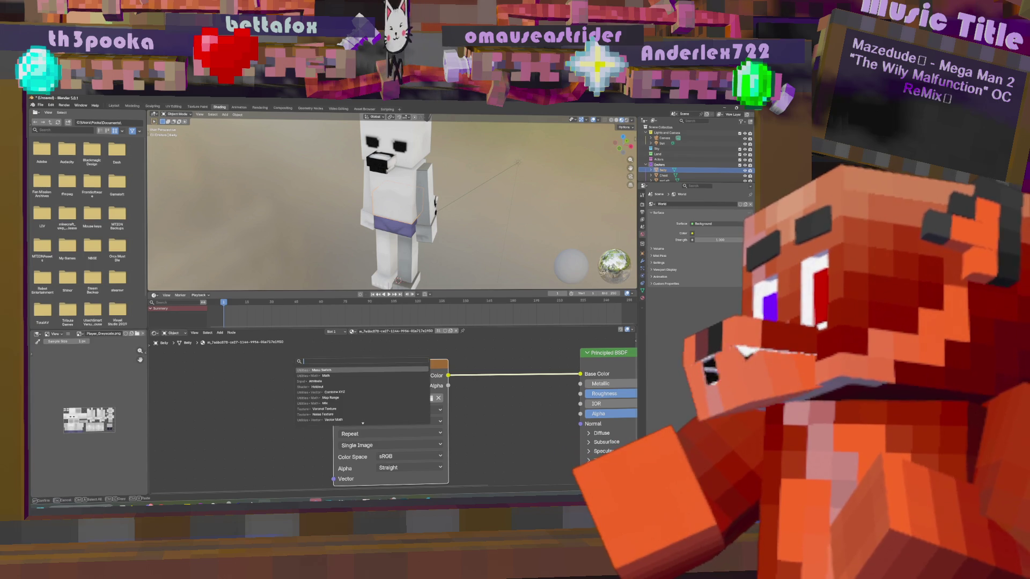
pyautogui.write('mix')
pyautogui.press('Return')
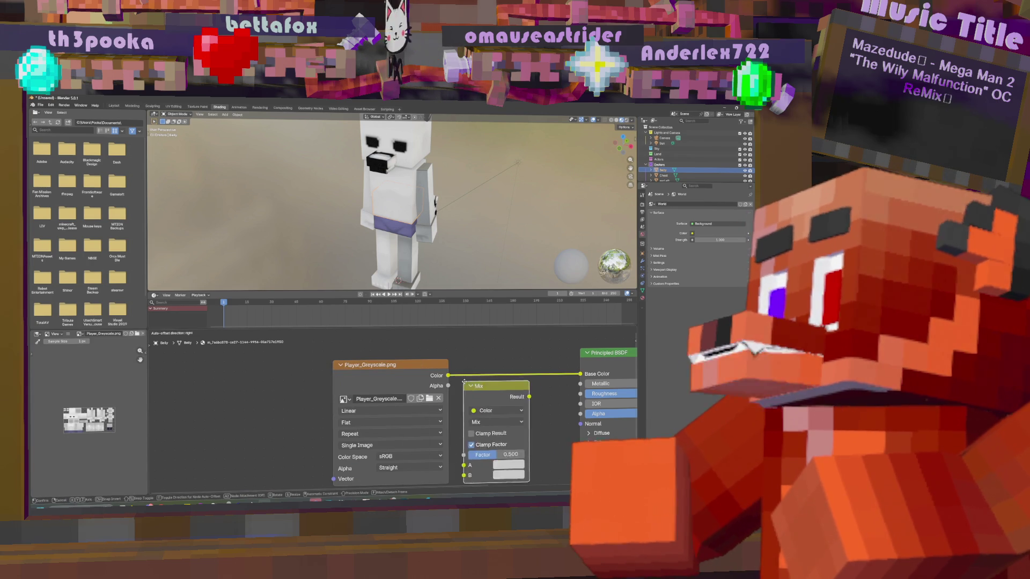
pyautogui.click(500, 400)
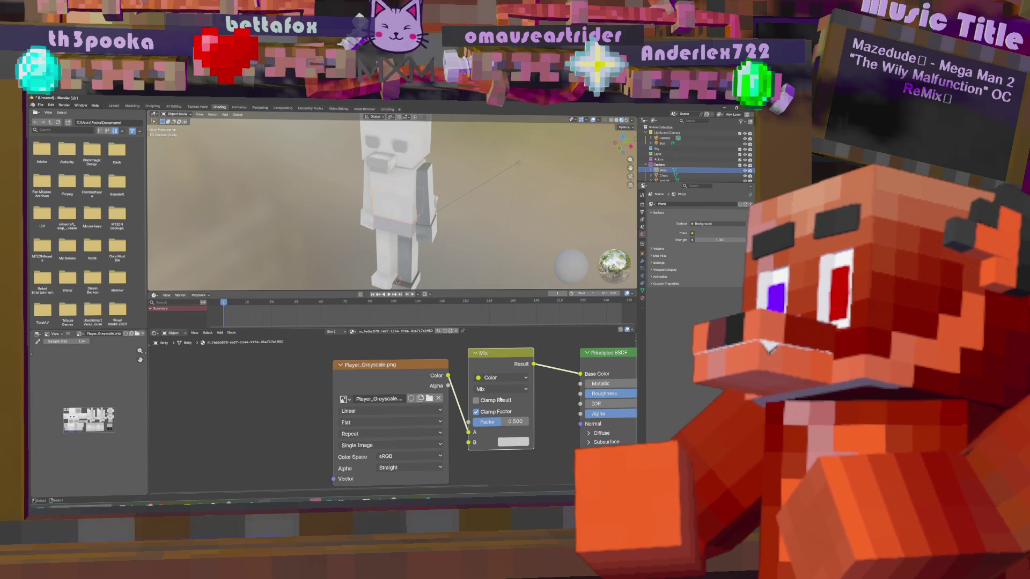
pyautogui.click(509, 443)
pyautogui.moveTo(534, 321); pyautogui.dragTo(521, 341)
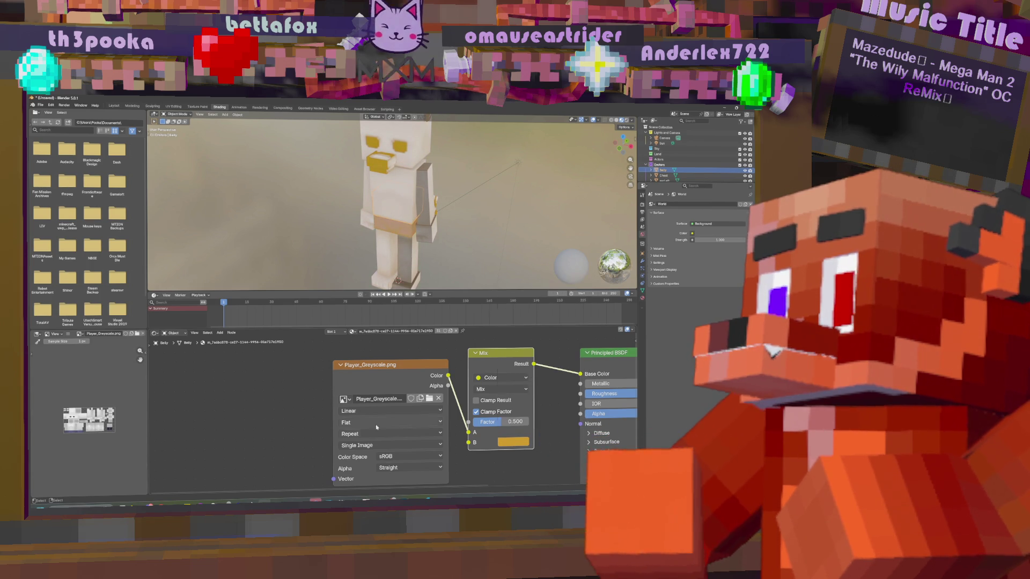
pyautogui.click(498, 387)
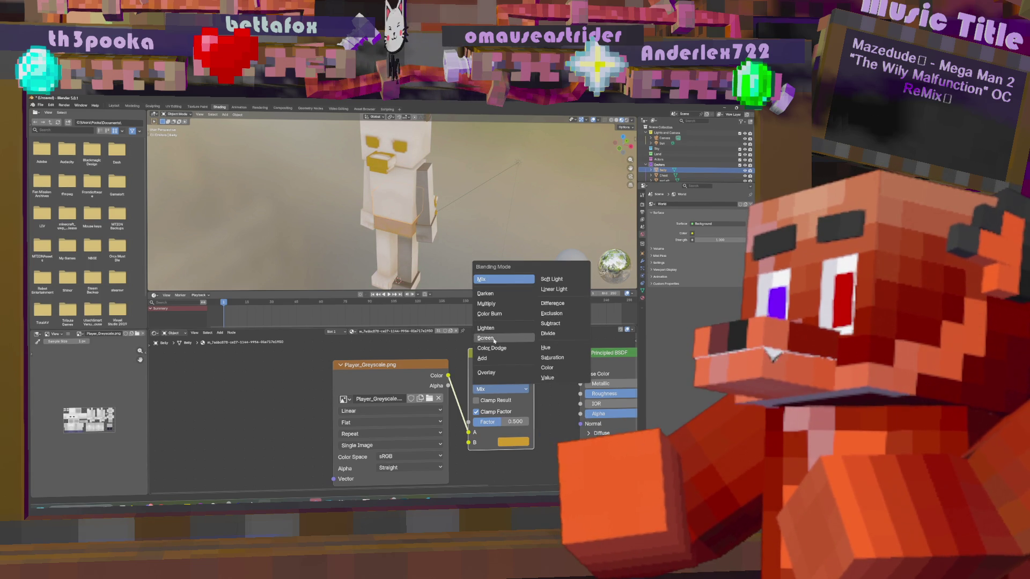
pyautogui.click(486, 304)
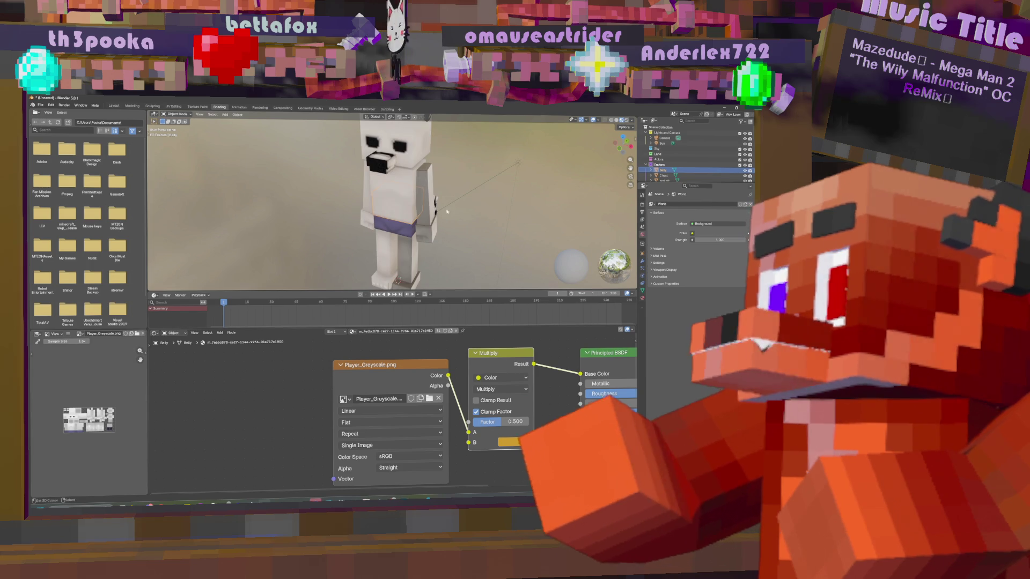
pyautogui.moveTo(517, 423); pyautogui.dragTo(530, 424)
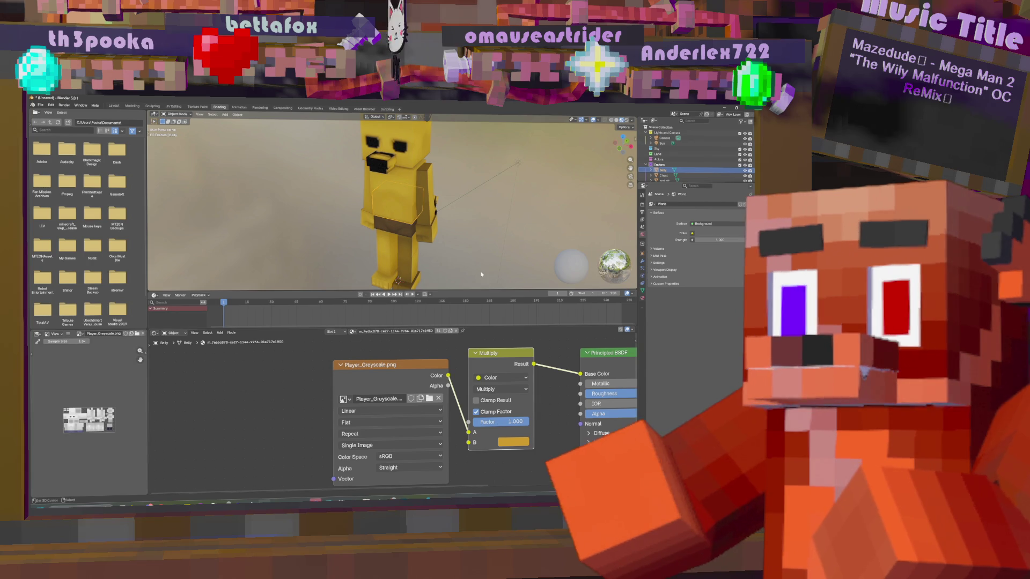
pyautogui.moveTo(343, 242)
pyautogui.mouseDown(button='middle')
pyautogui.moveTo(223, 240)
pyautogui.moveTo(480, 237)
pyautogui.moveTo(415, 194)
pyautogui.mouseUp(button='middle')
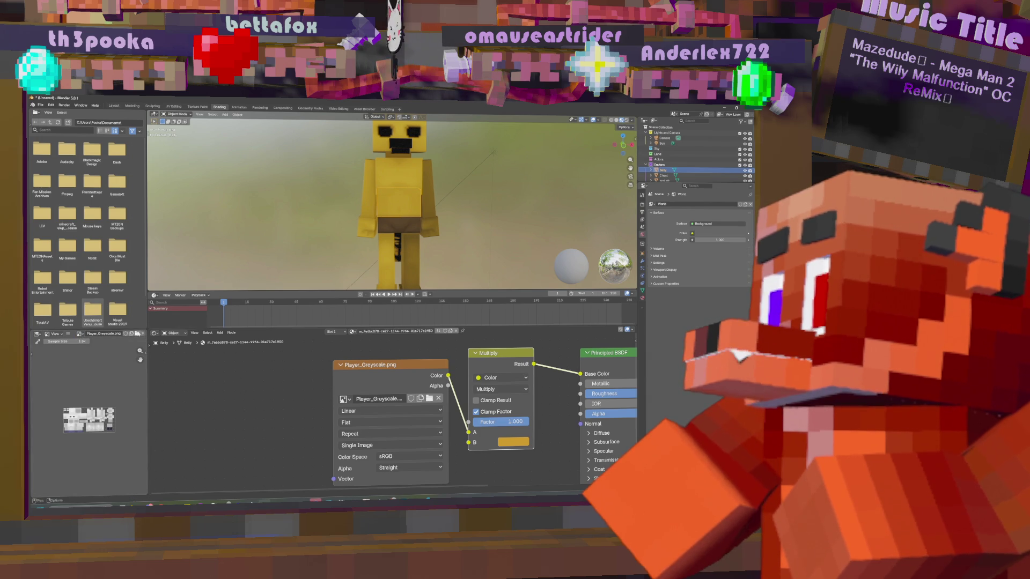
# - Open the Forest Fairy skin PNG from 3D Rendering > Textures > Minecraft Skins > Pooka skins
pyautogui.click(136, 334)
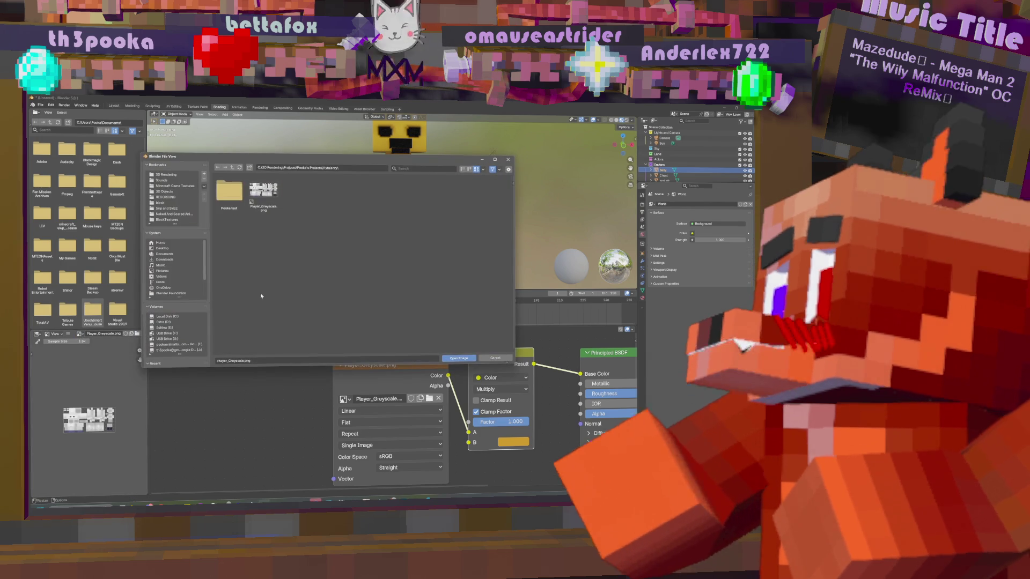
pyautogui.click(168, 317)
pyautogui.doubleClick(264, 193)
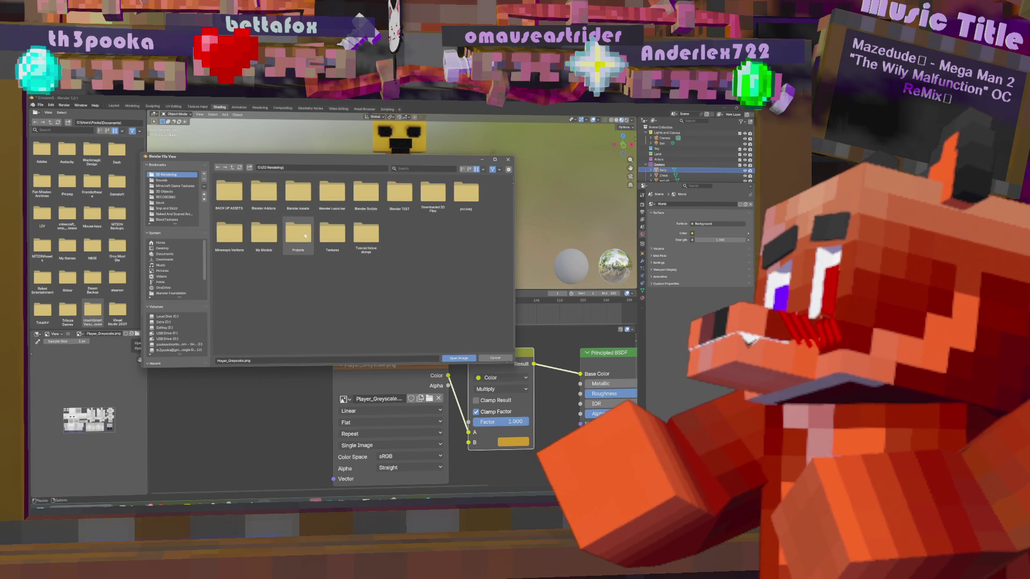
pyautogui.doubleClick(265, 233)
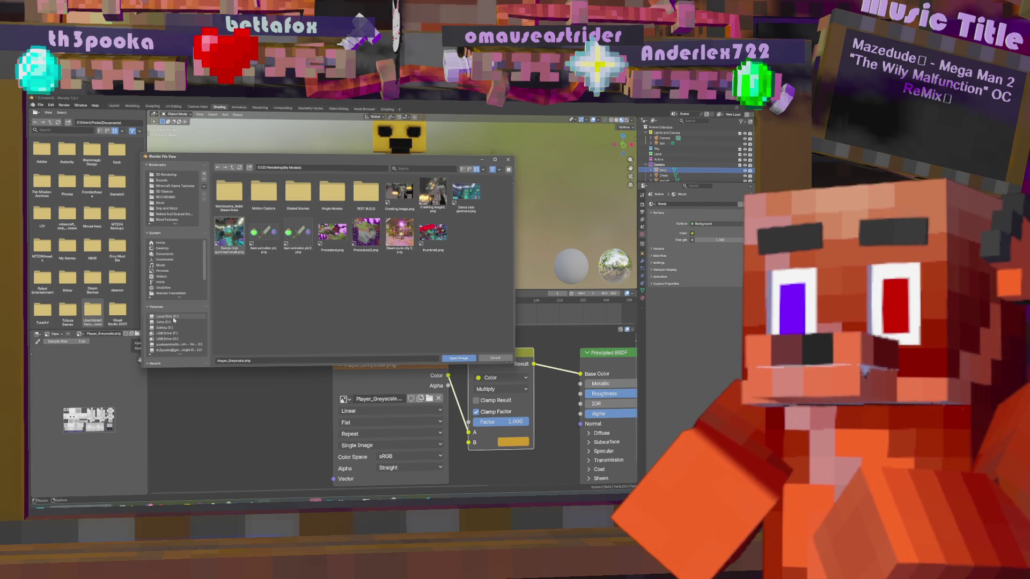
pyautogui.click(166, 175)
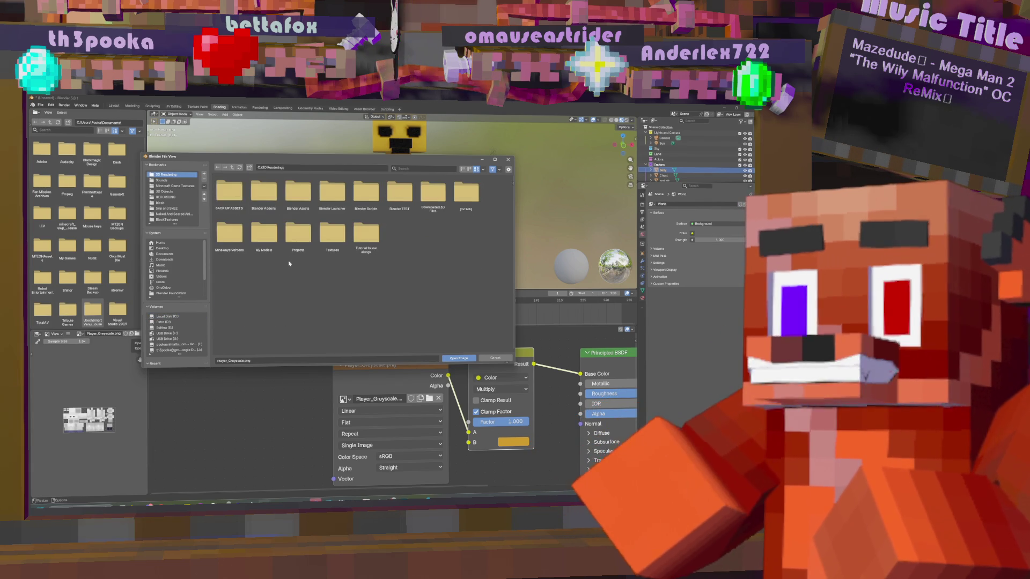
pyautogui.doubleClick(296, 238)
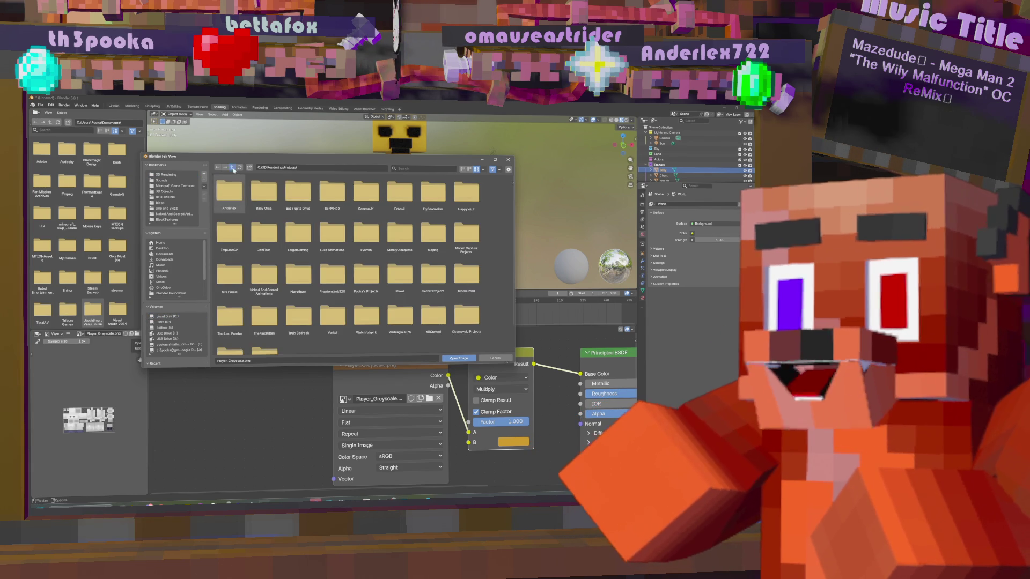
pyautogui.click(233, 168)
pyautogui.doubleClick(332, 239)
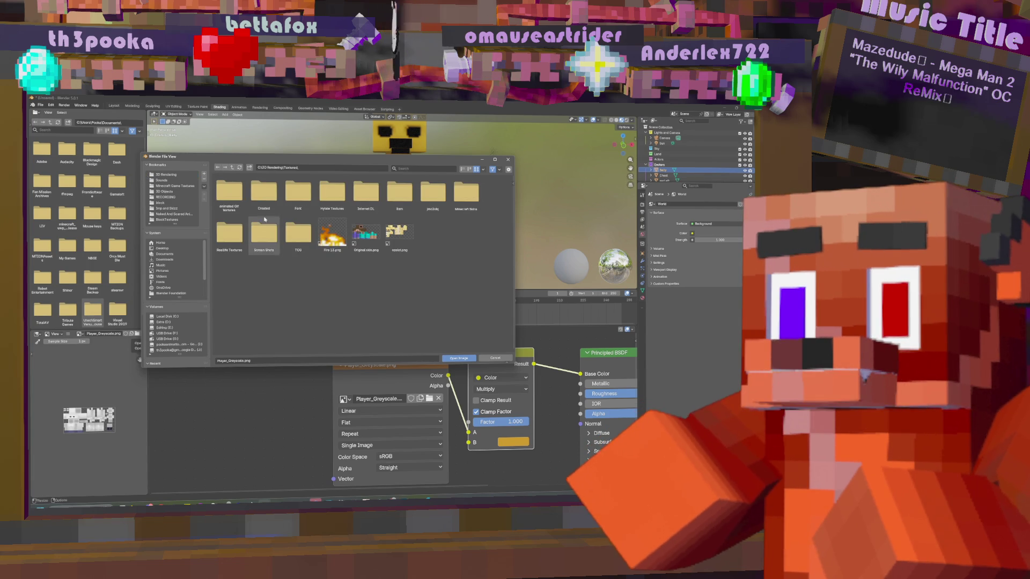
pyautogui.doubleClick(466, 192)
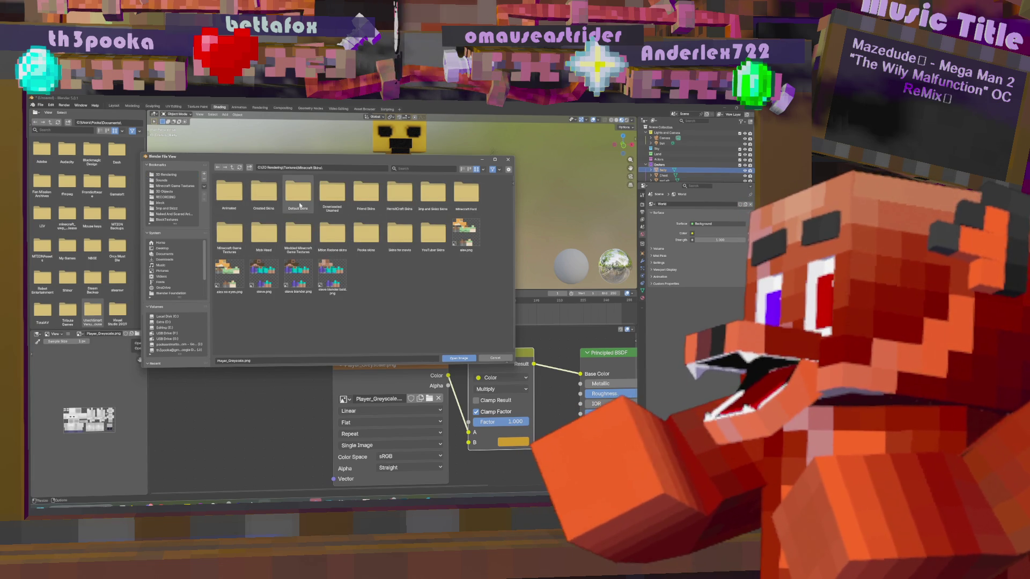
pyautogui.doubleClick(366, 233)
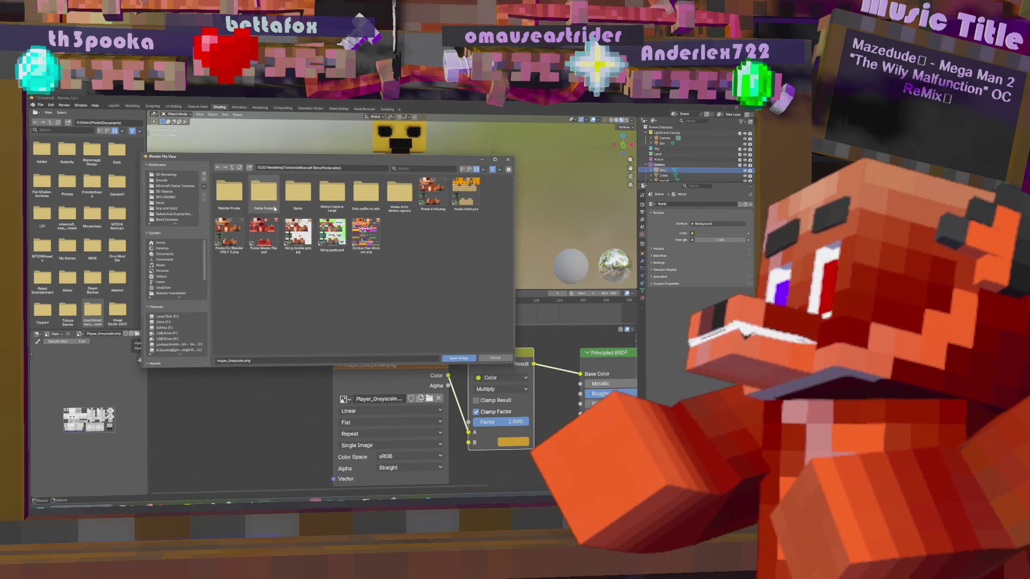
pyautogui.doubleClick(229, 192)
pyautogui.doubleClick(229, 193)
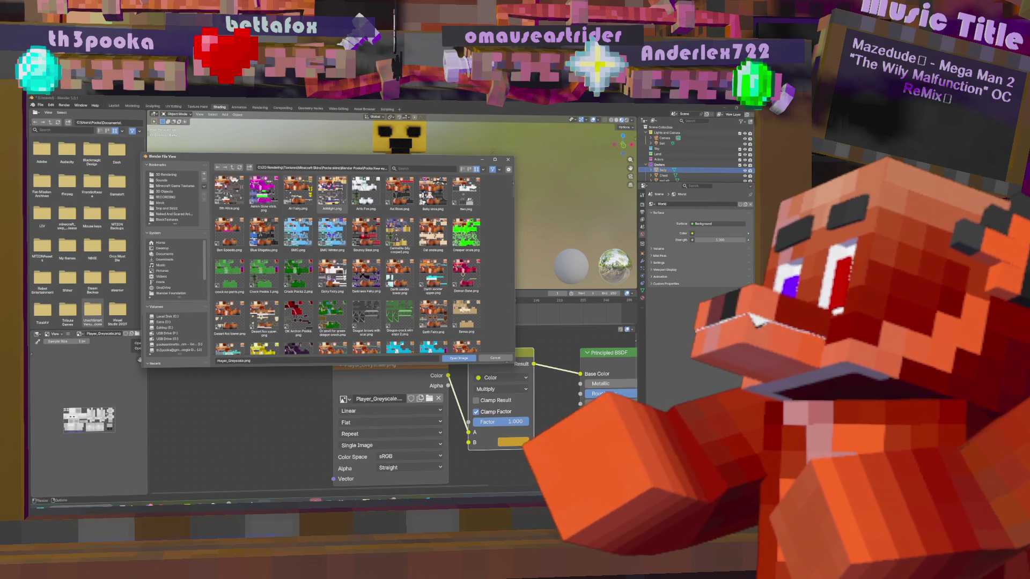
pyautogui.write('fa')
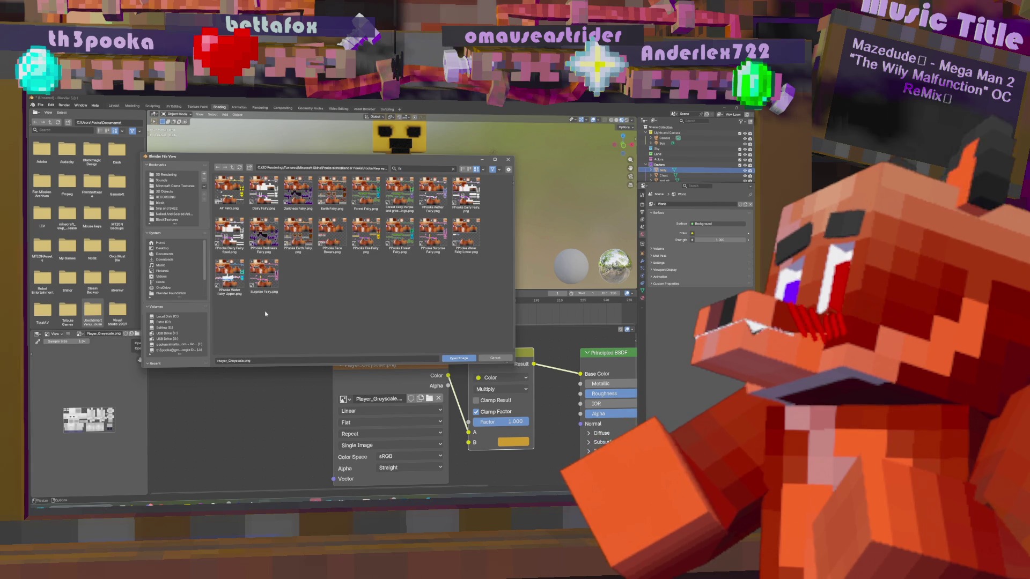
pyautogui.click(482, 169)
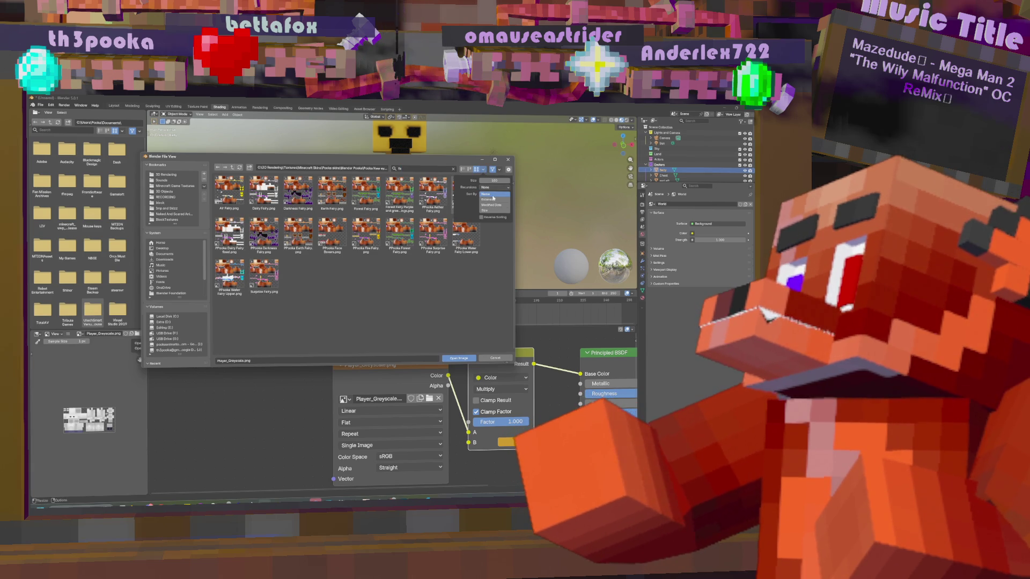
pyautogui.click(491, 206)
pyautogui.doubleClick(243, 203)
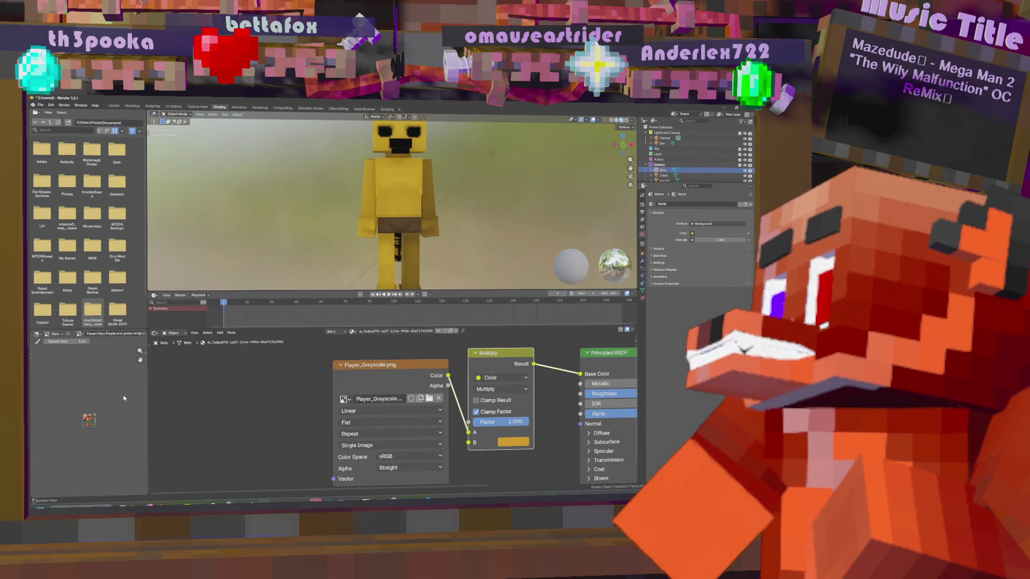
# - Deepen the Multiply B colour to orange-brown and check the tan-orange model
pyautogui.click(508, 440)
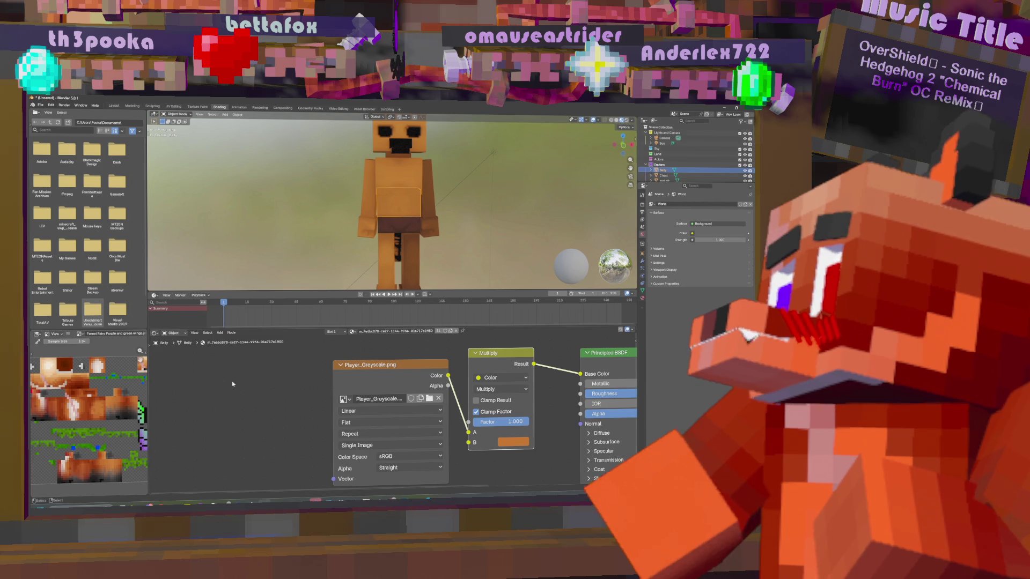
pyautogui.moveTo(475, 171); pyautogui.dragTo(482, 241, button='middle')
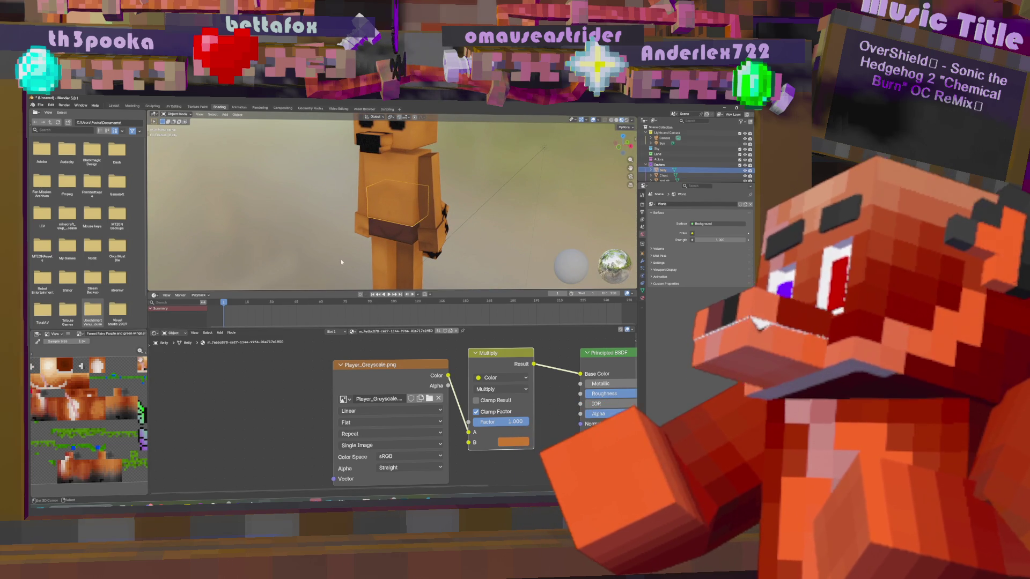
pyautogui.moveTo(482, 190); pyautogui.dragTo(534, 193, button='middle')
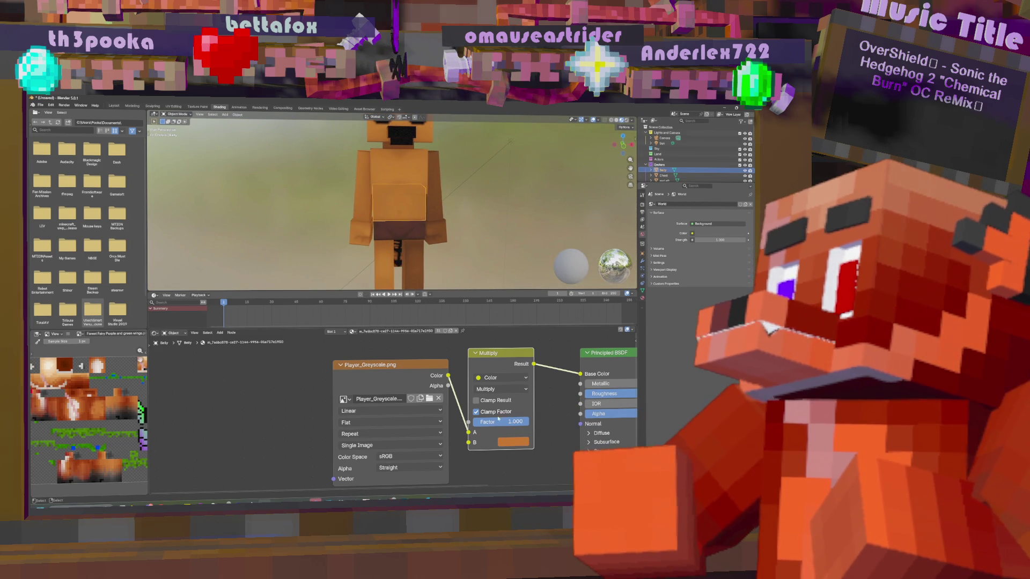
pyautogui.moveTo(495, 431); pyautogui.dragTo(365, 453, button='middle')
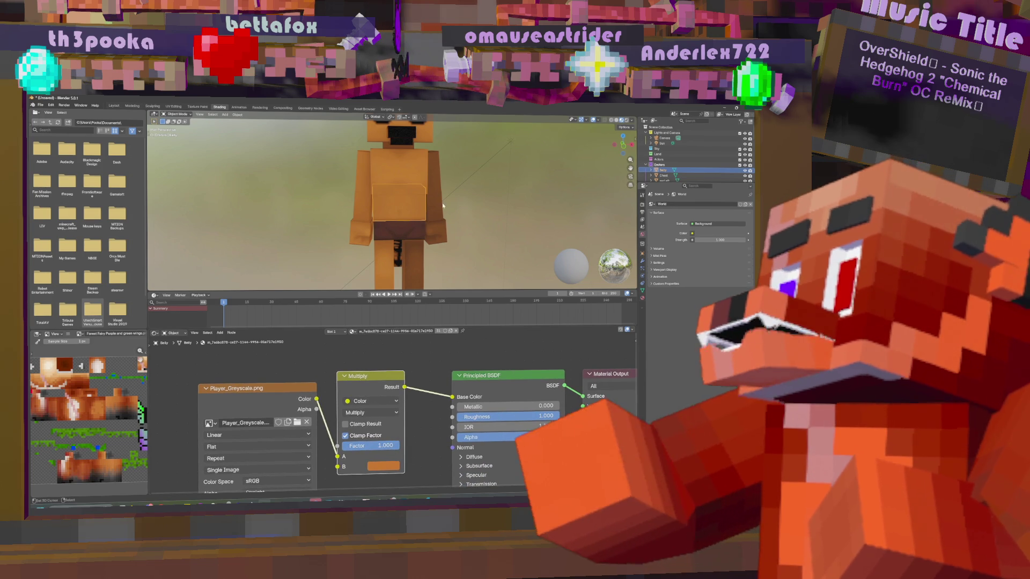
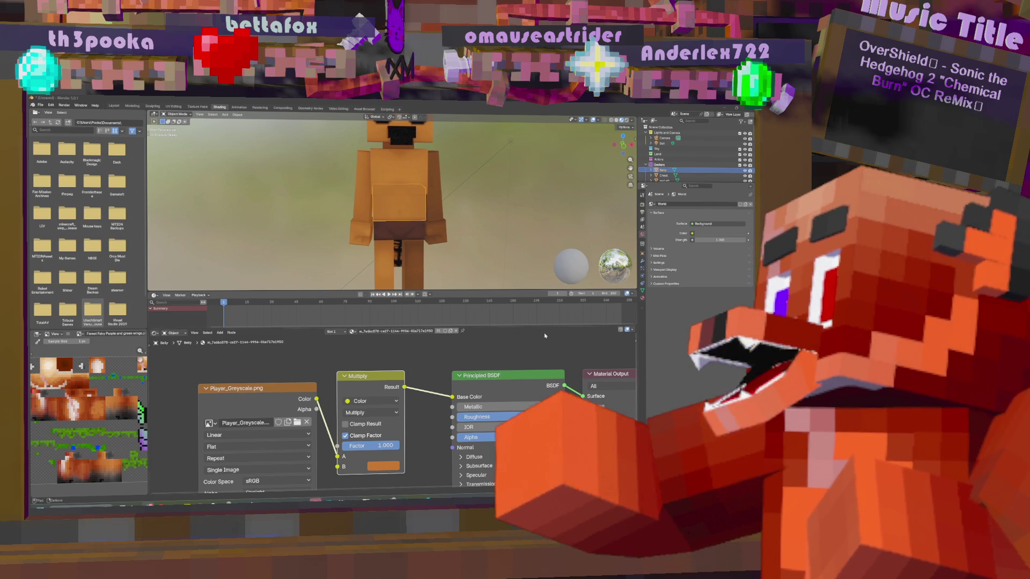
# - Switch from Blender to the Photoshop texture document and make Layer 4 active
pyautogui.hotkey('alt', 'Tab')
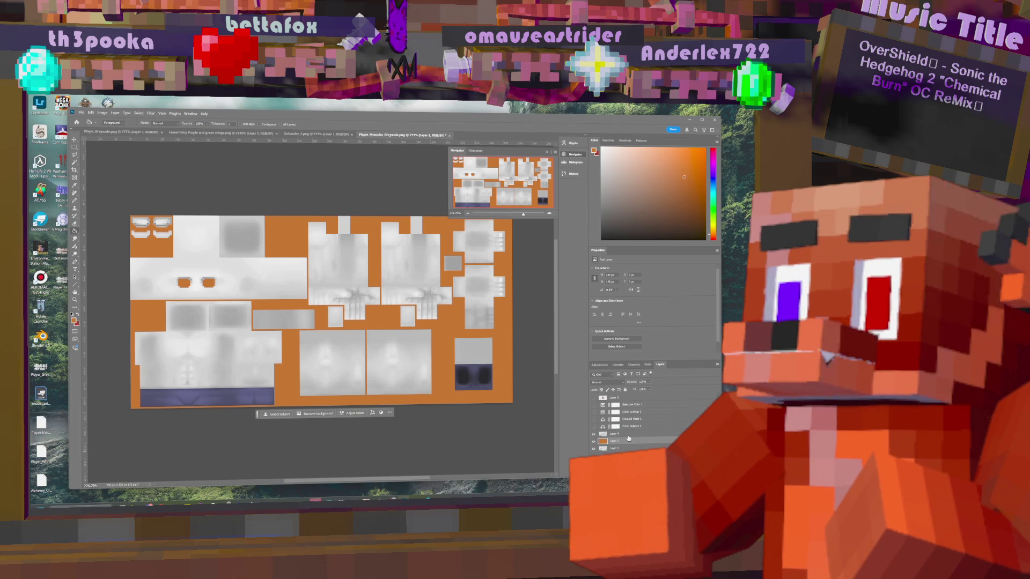
pyautogui.click(628, 434)
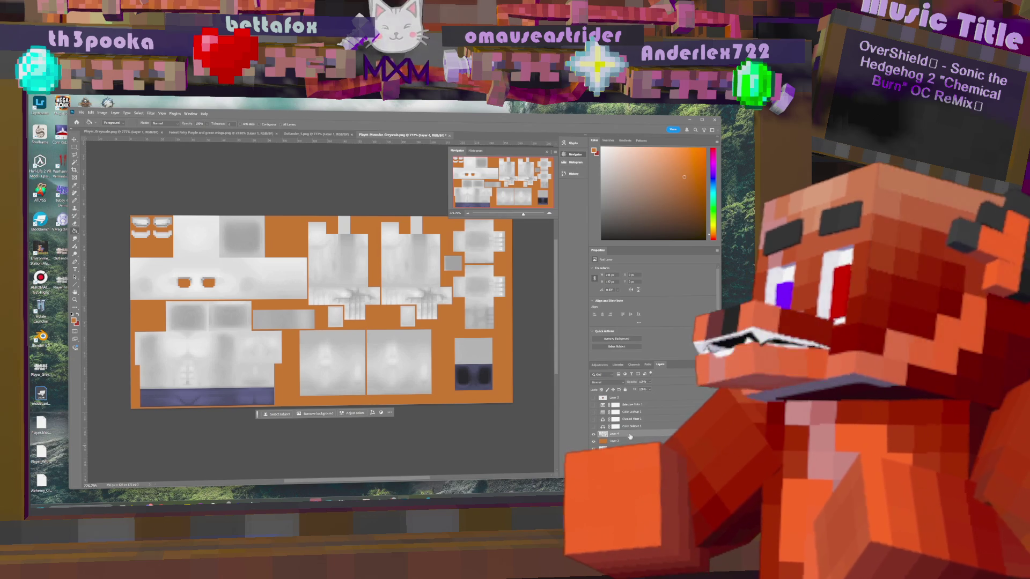
# - Set Layer 4 to Multiply, then Magic Wand-select the orange background blocks around the UV islands
pyautogui.click(619, 383)
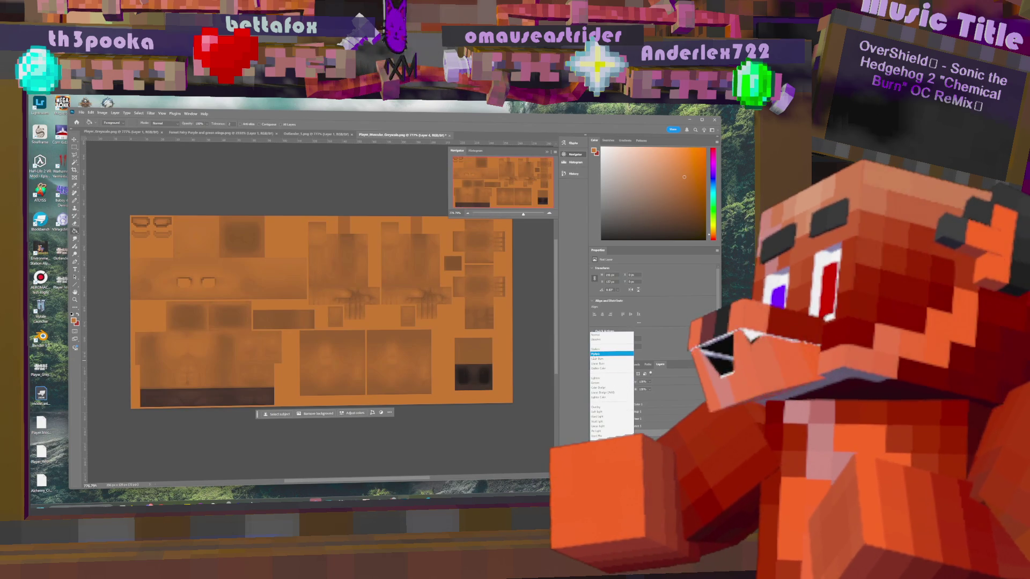
pyautogui.click(594, 355)
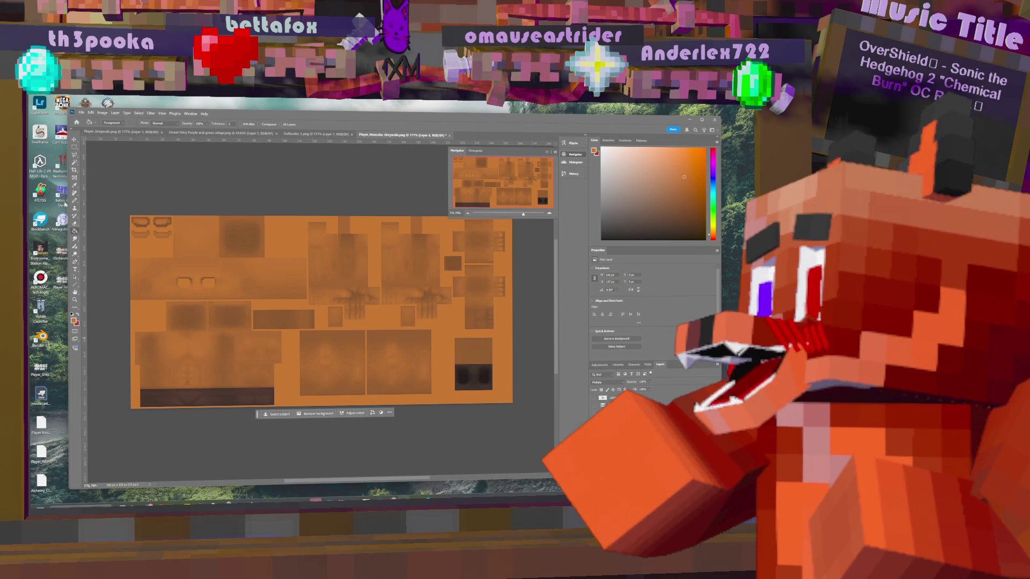
pyautogui.click(75, 147)
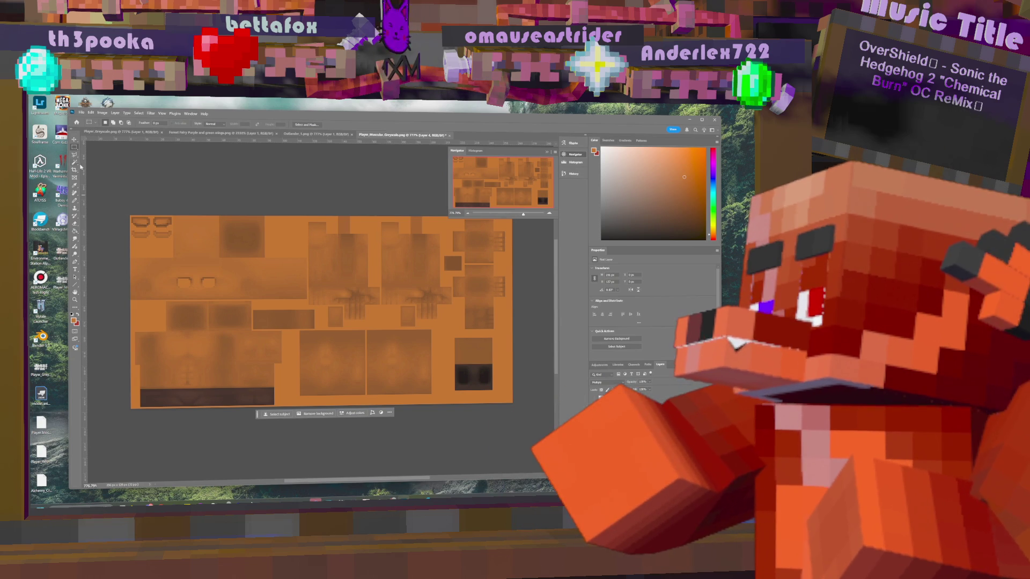
pyautogui.click(74, 162)
pyautogui.click(136, 225)
pyautogui.click(300, 245)
pyautogui.hotkey('ctrl', 'z')
# - Delete the selected orange gaps between the UV islands on Layer 3 and deselect
pyautogui.click(301, 245)
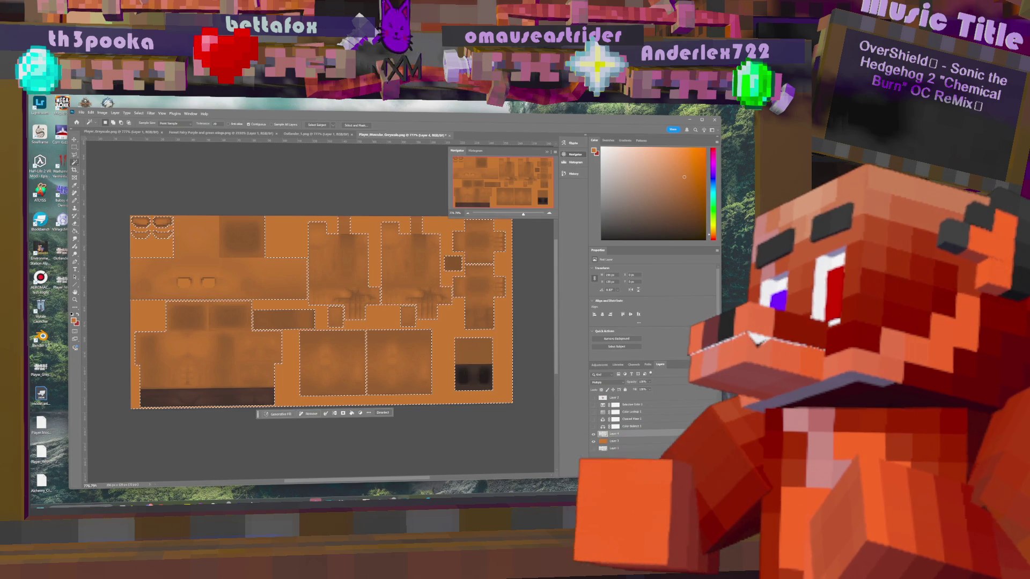
pyautogui.click(647, 442)
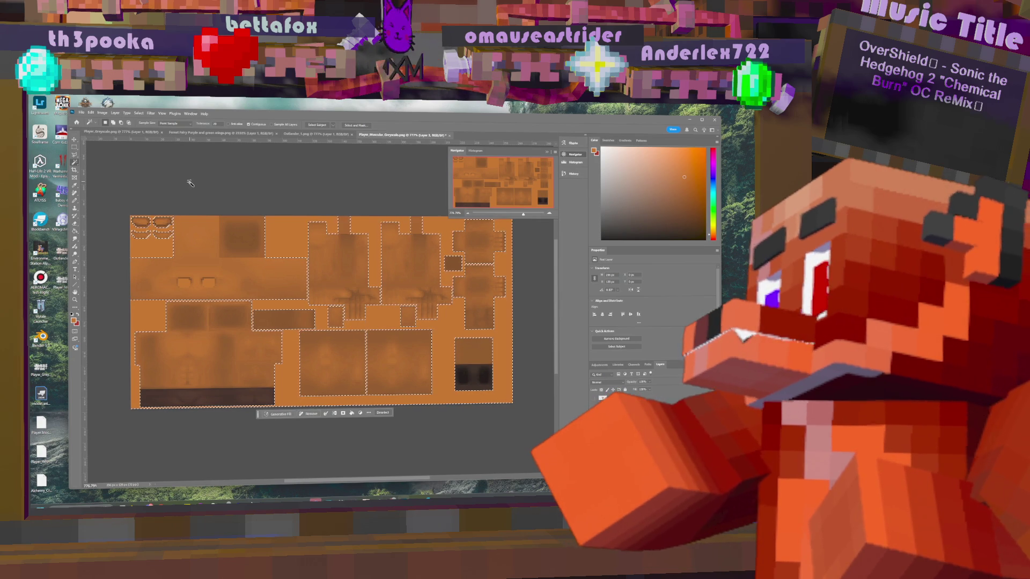
pyautogui.press('Delete')
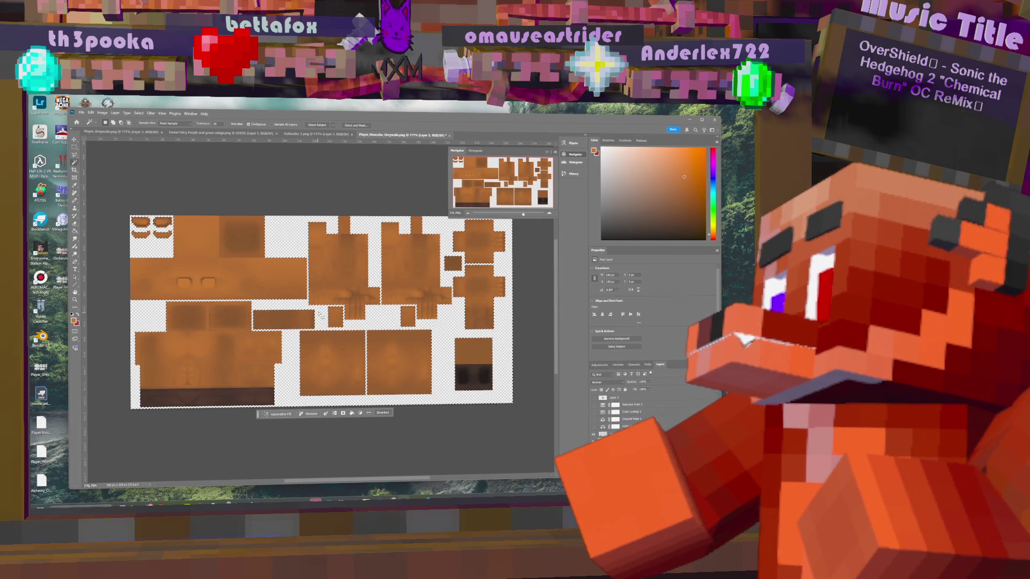
pyautogui.hotkey('ctrl', 'd')
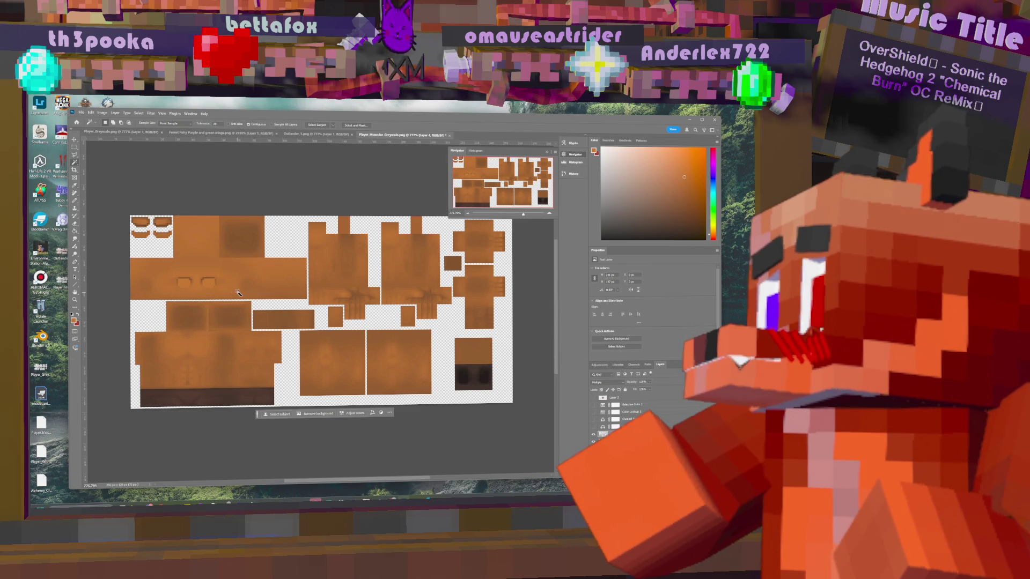
# - Clear the orange from both eye patches, deselect, and hide Layer 3
pyautogui.click(185, 285)
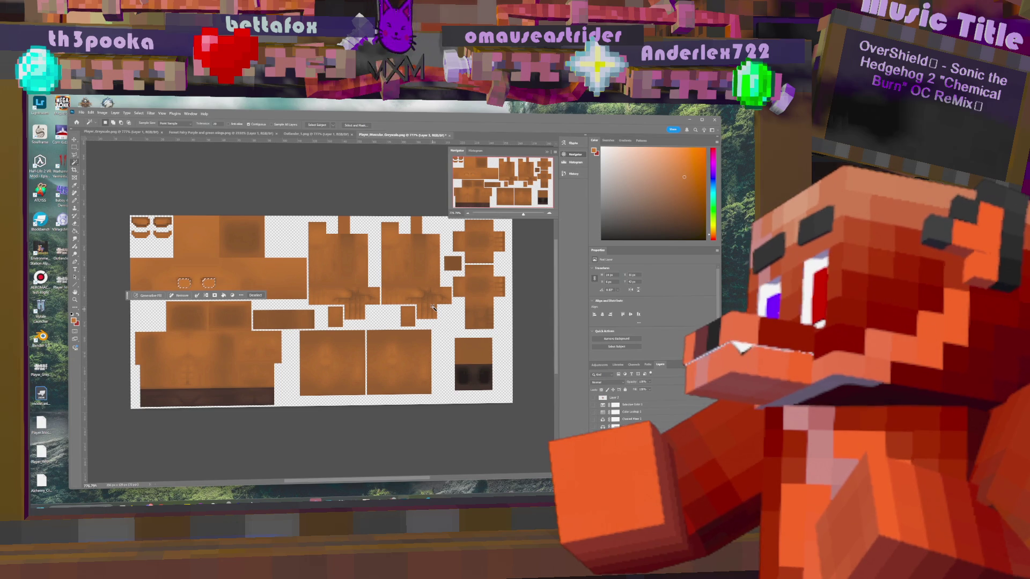
pyautogui.press('Delete')
pyautogui.hotkey('ctrl', 'd')
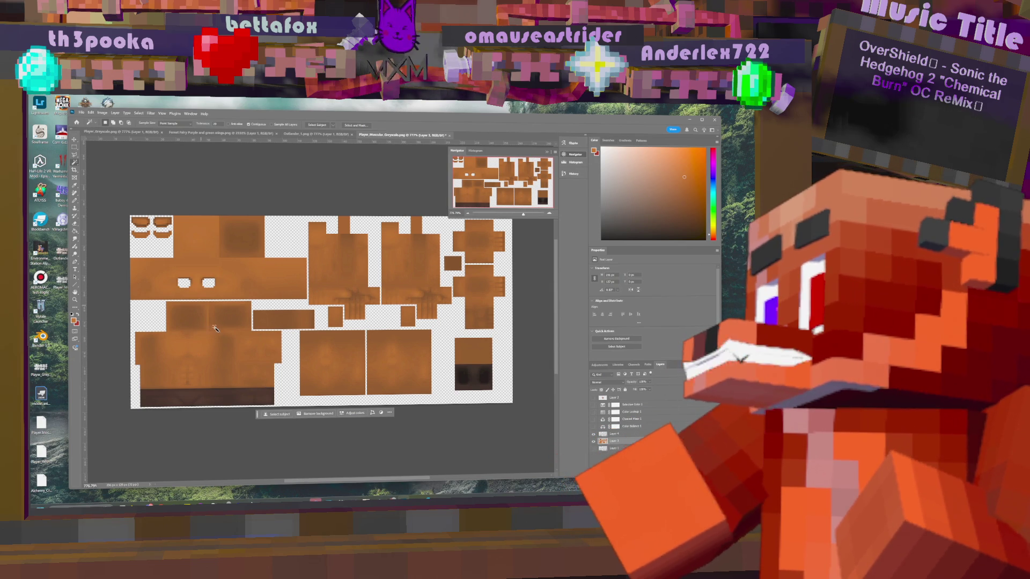
pyautogui.click(593, 442)
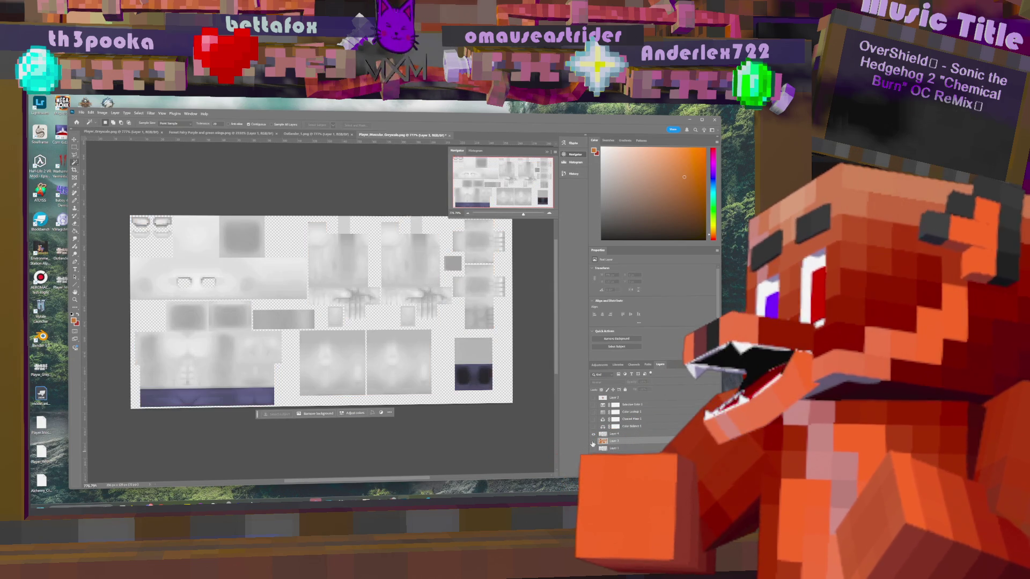
# - Eyedrop a darker reddish-brown from the texture, compare with Layer 3 toggled, and activate Layer 4 with the Brush
pyautogui.click(593, 442)
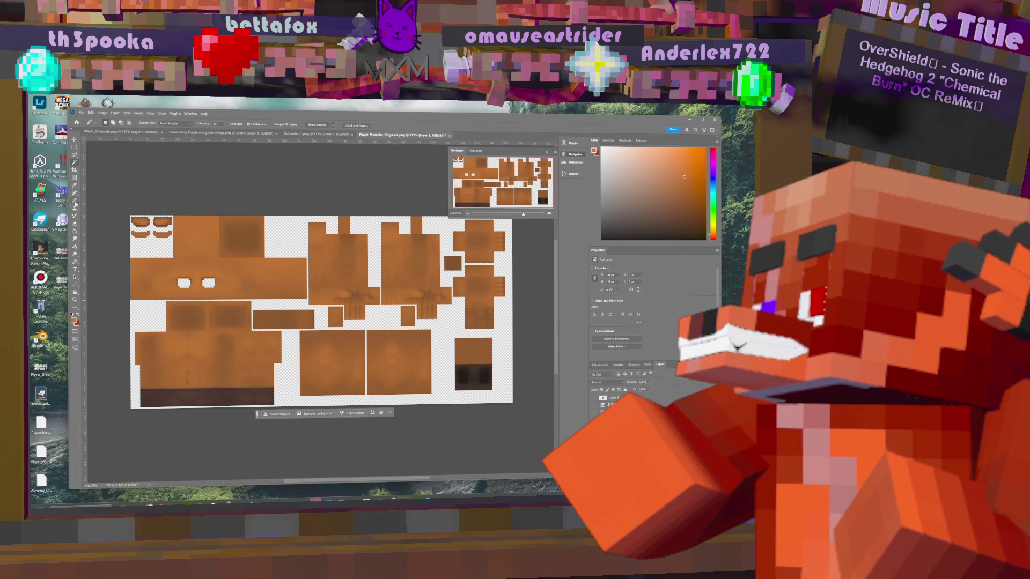
pyautogui.click(75, 186)
pyautogui.click(148, 349)
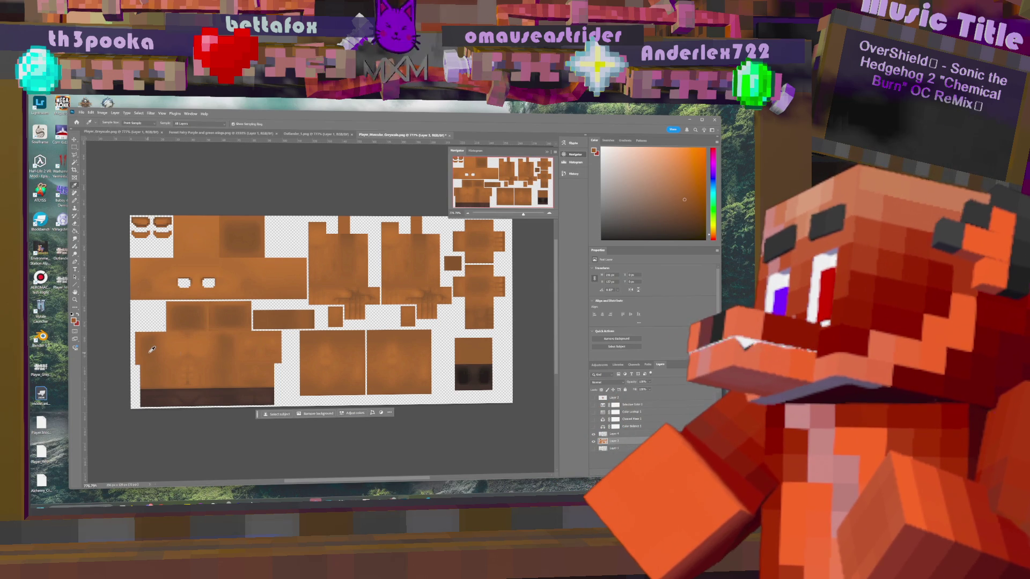
pyautogui.click(594, 441)
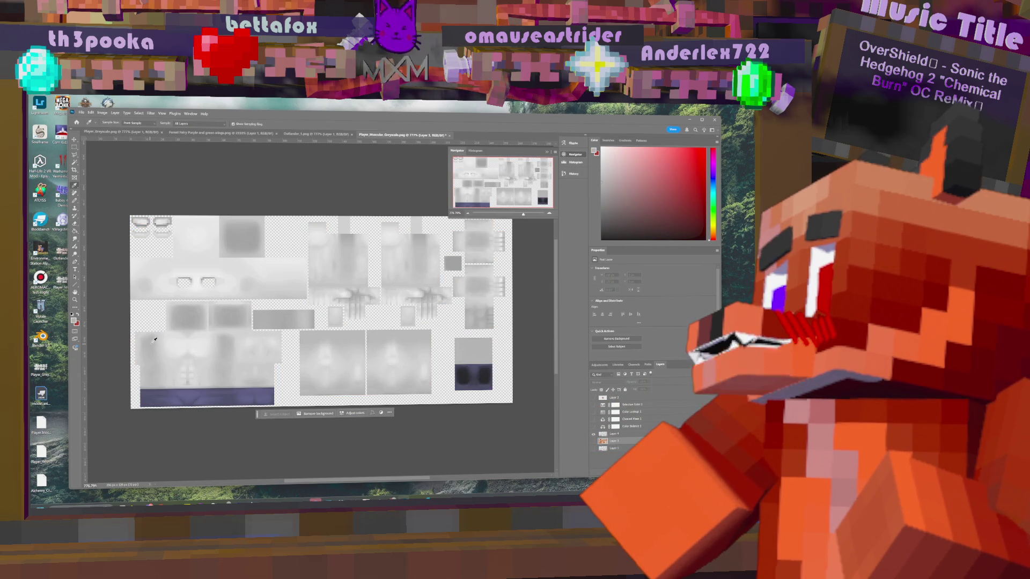
pyautogui.click(594, 442)
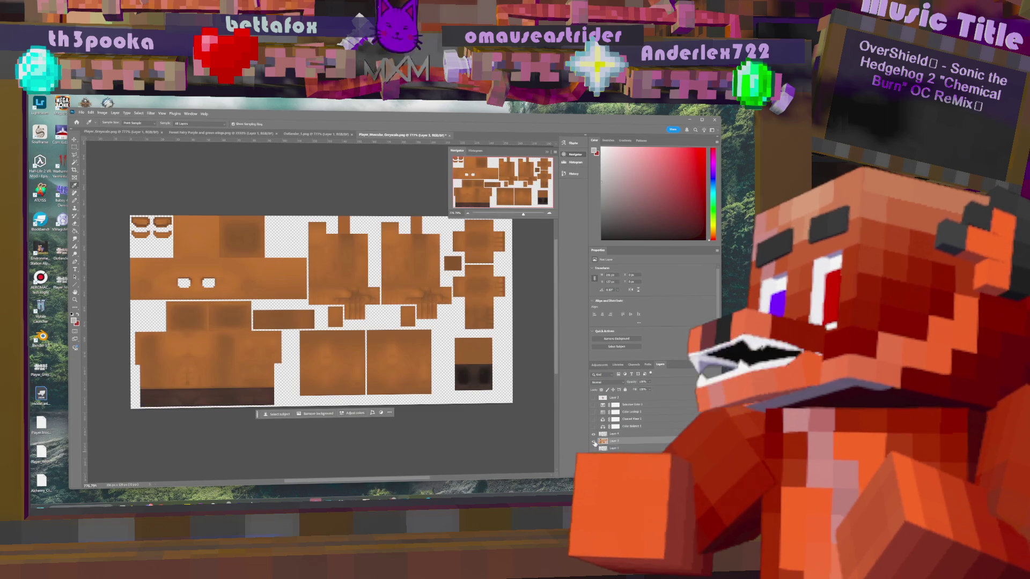
pyautogui.click(637, 434)
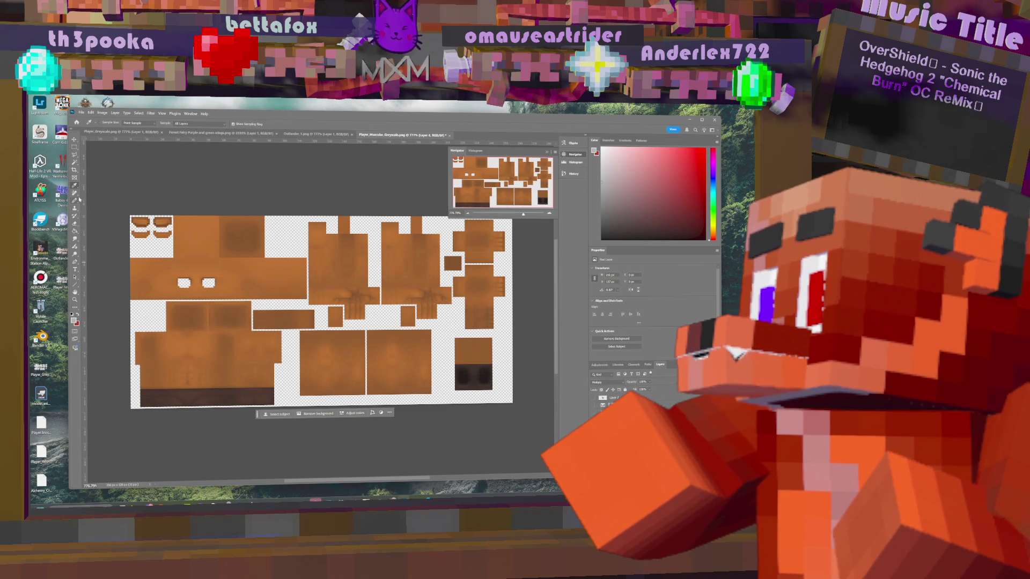
pyautogui.click(75, 217)
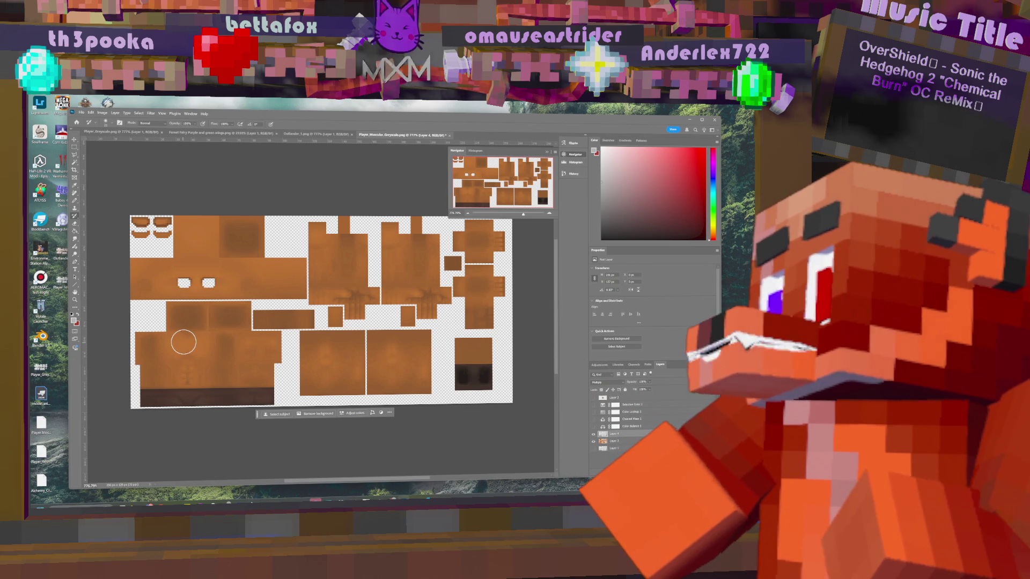
# - Shrink the soft brush to about half size and try a test stroke, then undo it
pyautogui.press('[')
pyautogui.press('[')
pyautogui.press('[')
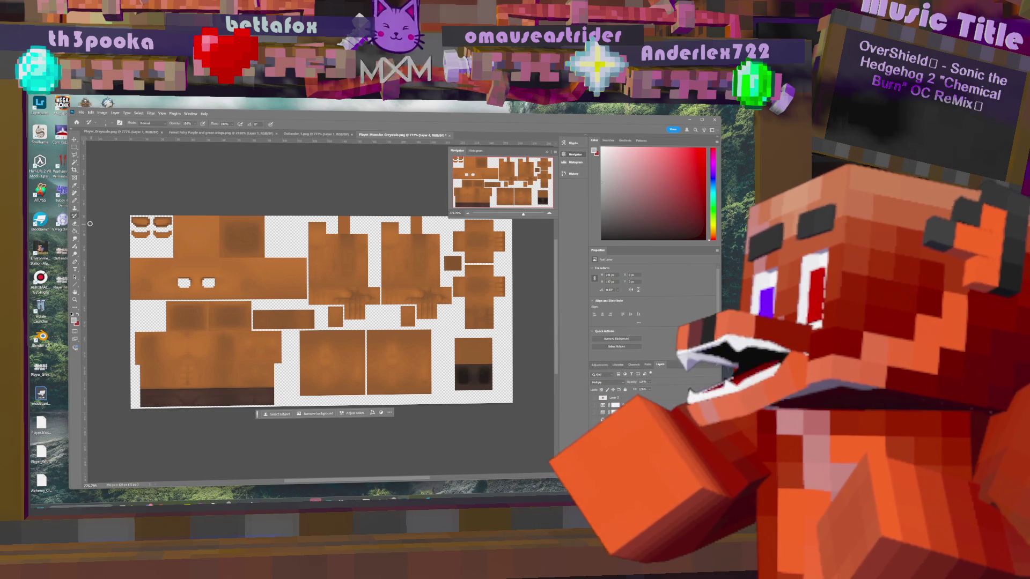
pyautogui.click(75, 203)
pyautogui.rightClick(75, 204)
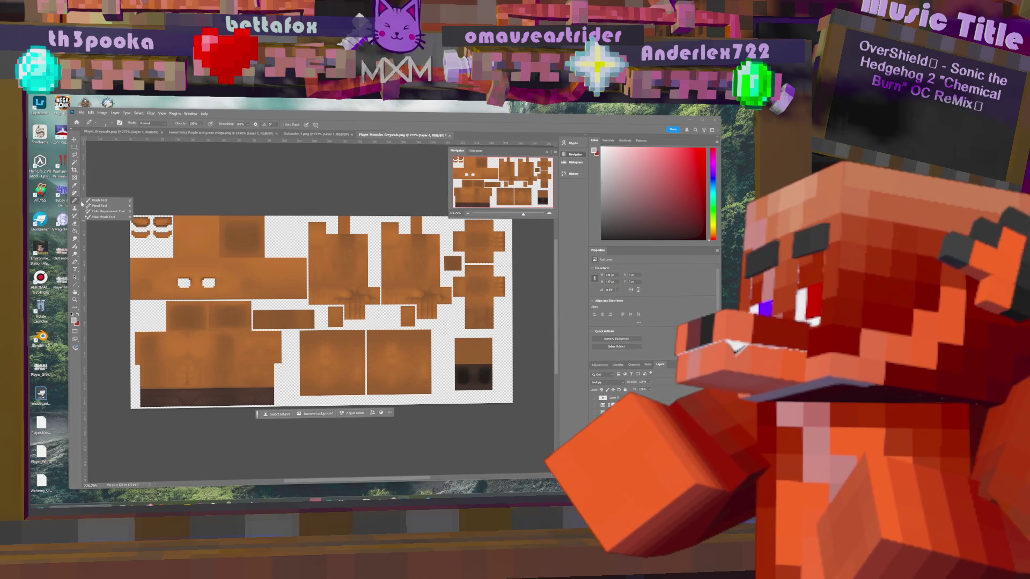
pyautogui.click(102, 200)
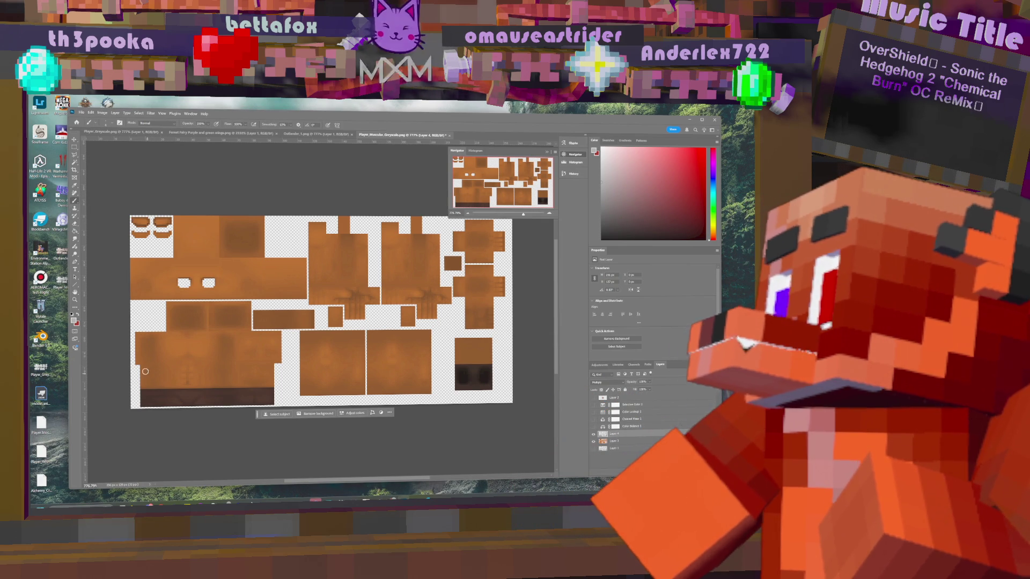
pyautogui.moveTo(159, 347); pyautogui.dragTo(197, 344)
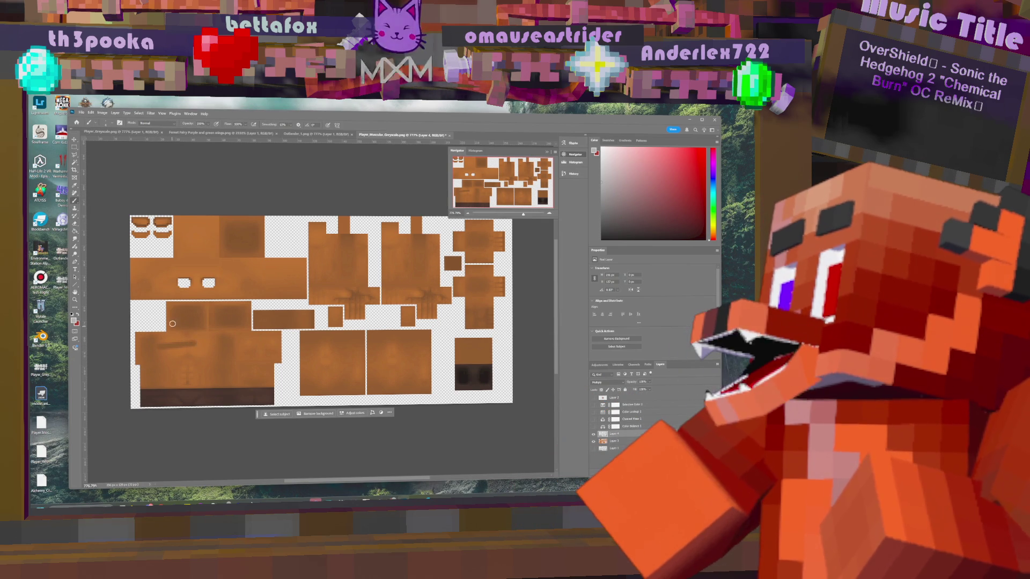
pyautogui.hotkey('ctrl', 'z')
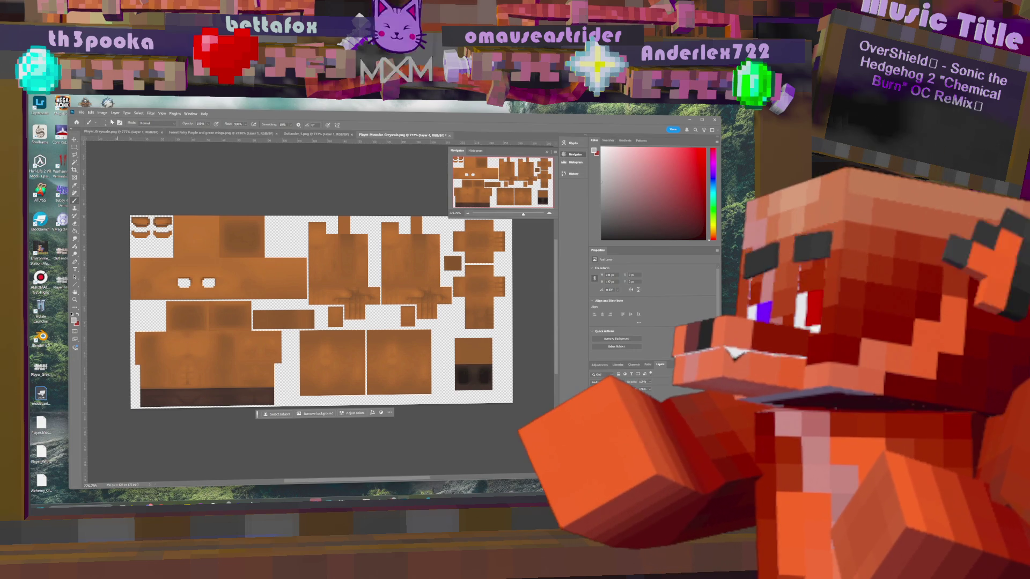
# - Experiment with brush hardness in the preset picker, finally setting it back to 0%
pyautogui.click(112, 123)
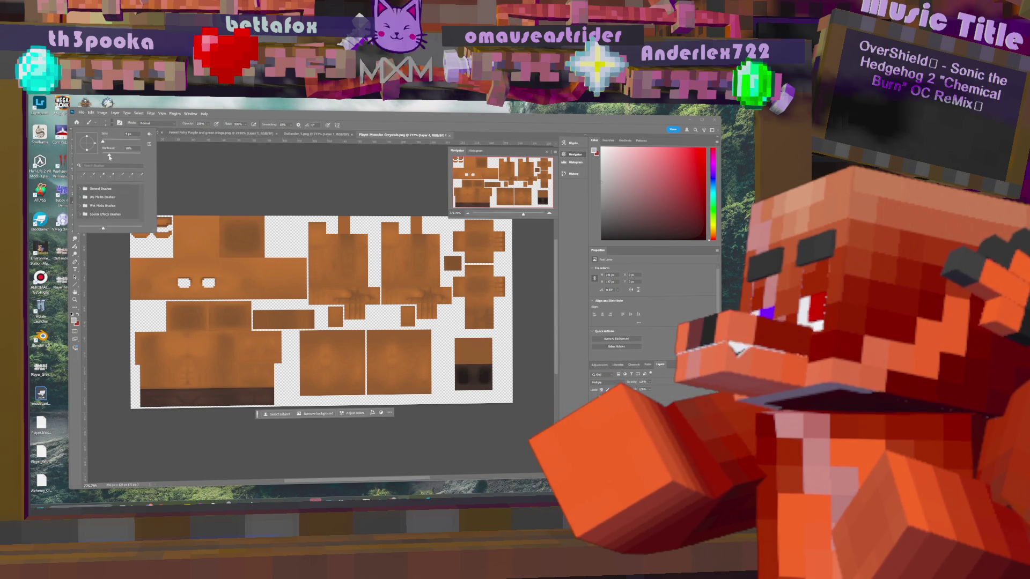
pyautogui.click(188, 335)
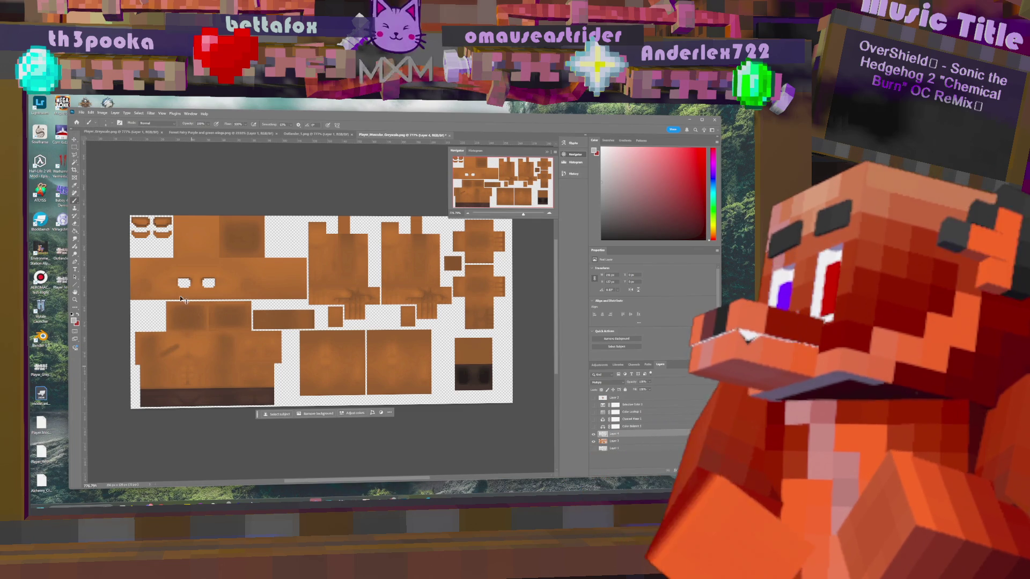
pyautogui.click(109, 122)
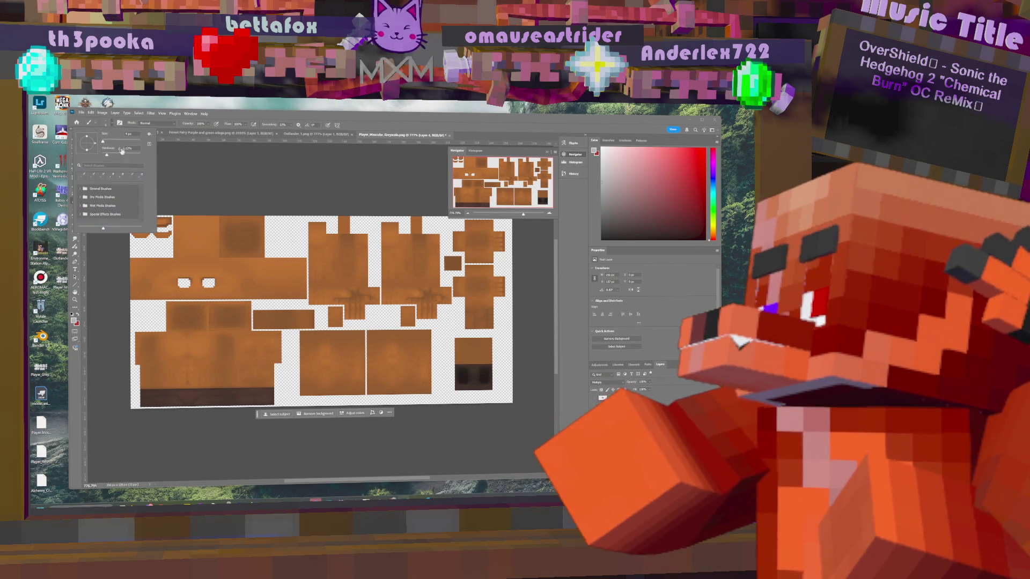
pyautogui.moveTo(106, 154); pyautogui.dragTo(118, 156)
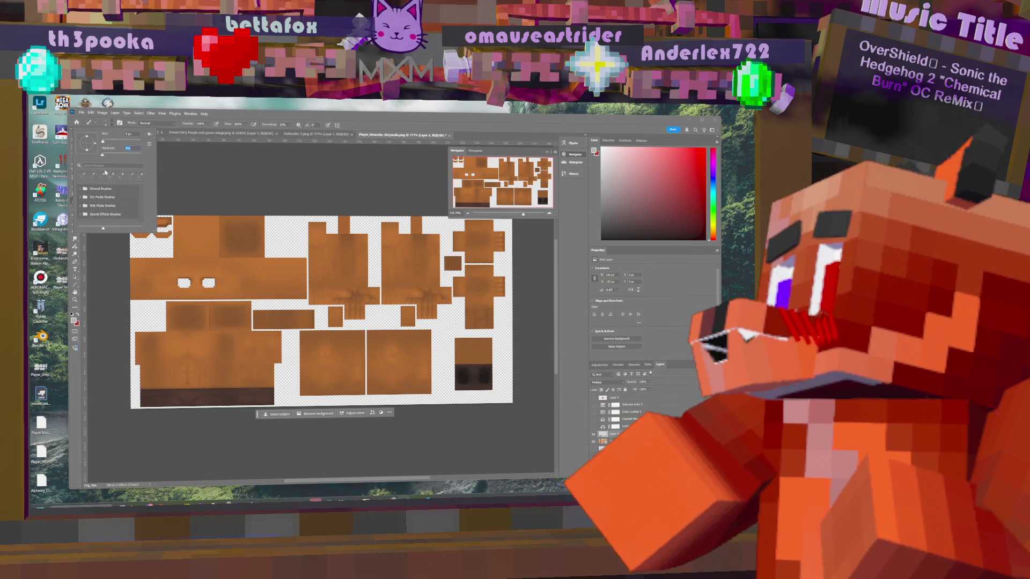
pyautogui.click(190, 389)
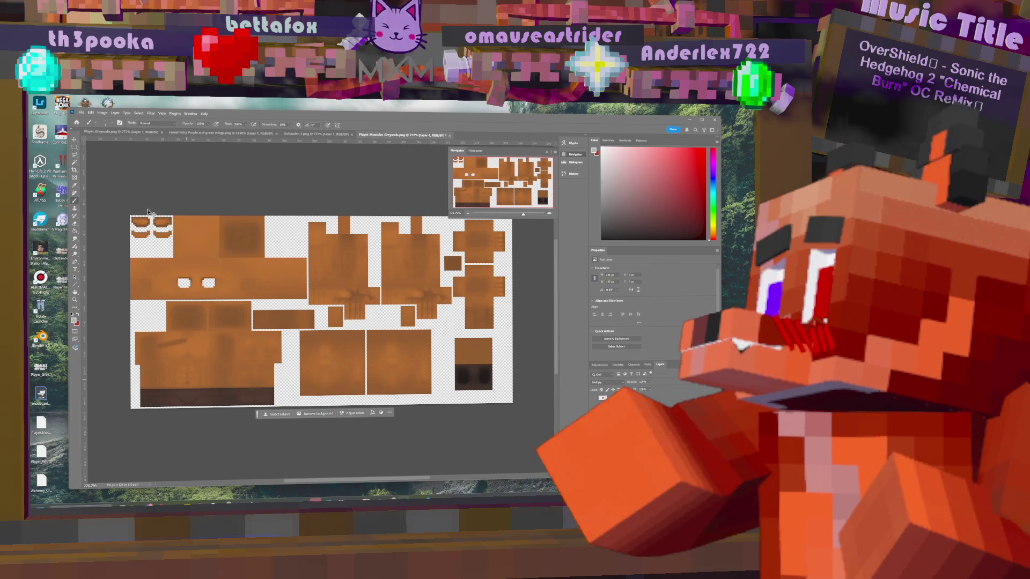
pyautogui.click(110, 125)
pyautogui.moveTo(102, 155); pyautogui.dragTo(140, 155)
pyautogui.click(159, 349)
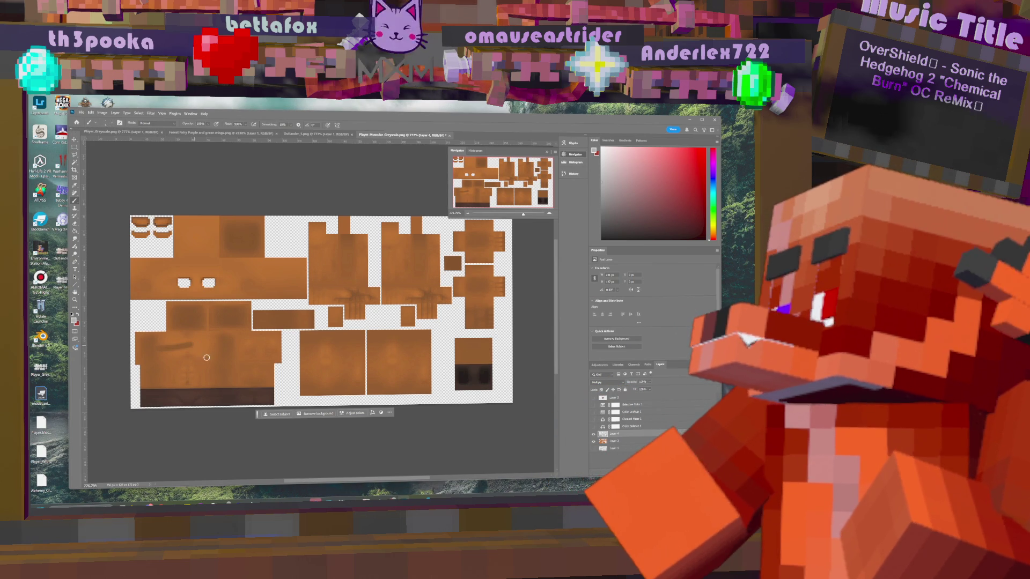
pyautogui.click(112, 125)
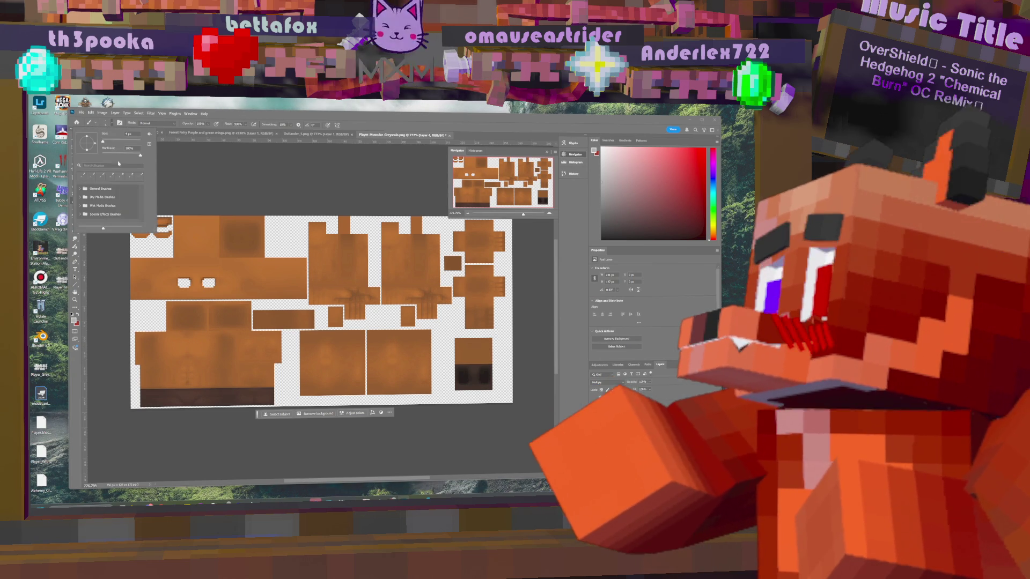
pyautogui.moveTo(118, 155); pyautogui.dragTo(103, 155)
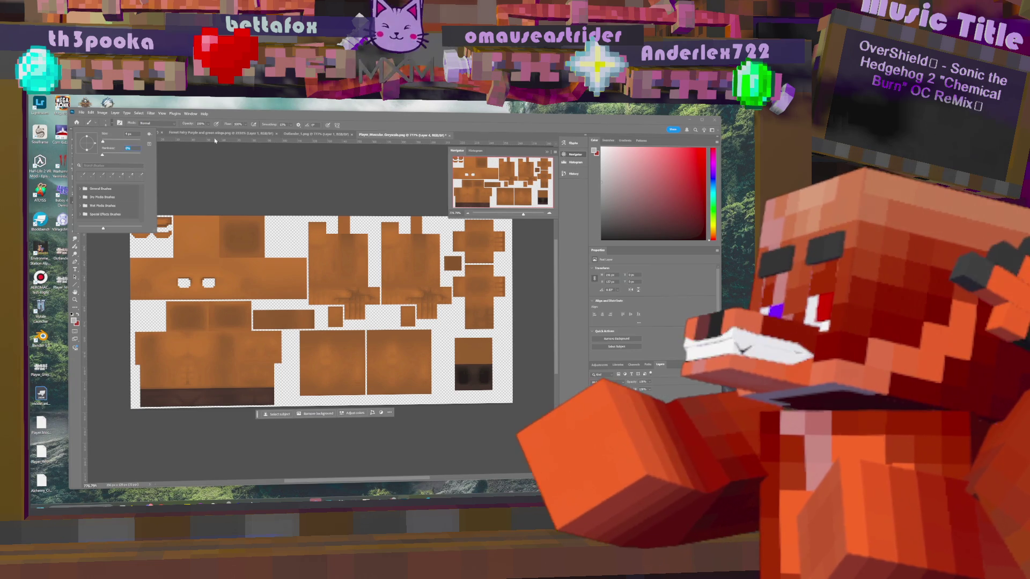
pyautogui.click(297, 121)
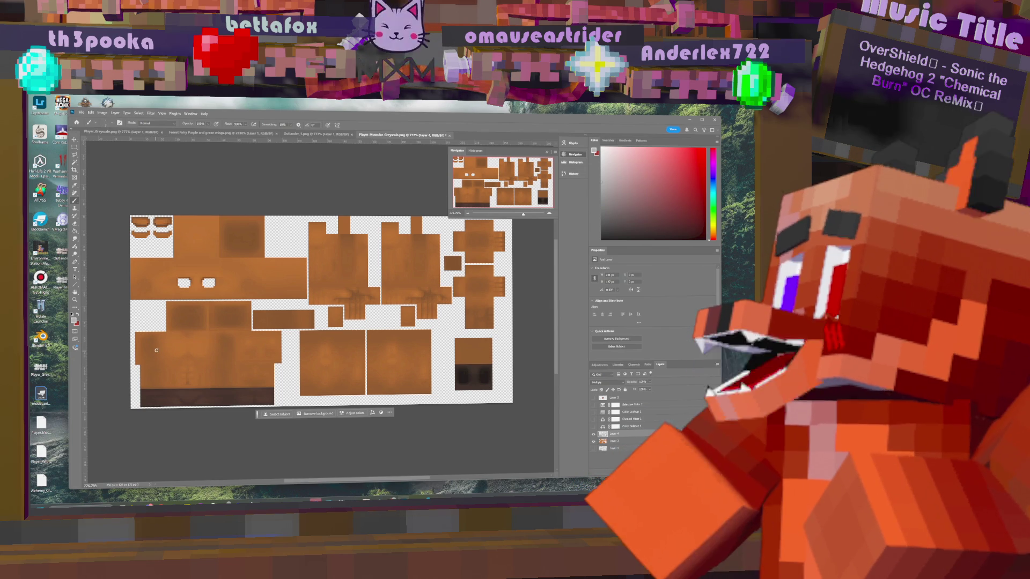
# - Check the brush opacity setting and make Layer 2 visible
pyautogui.click(209, 124)
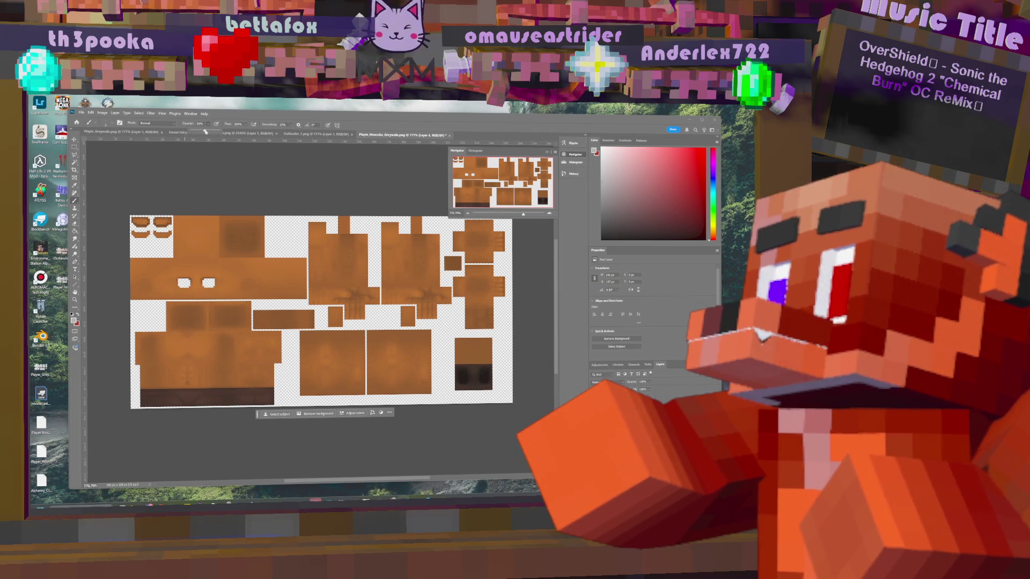
pyautogui.click(158, 355)
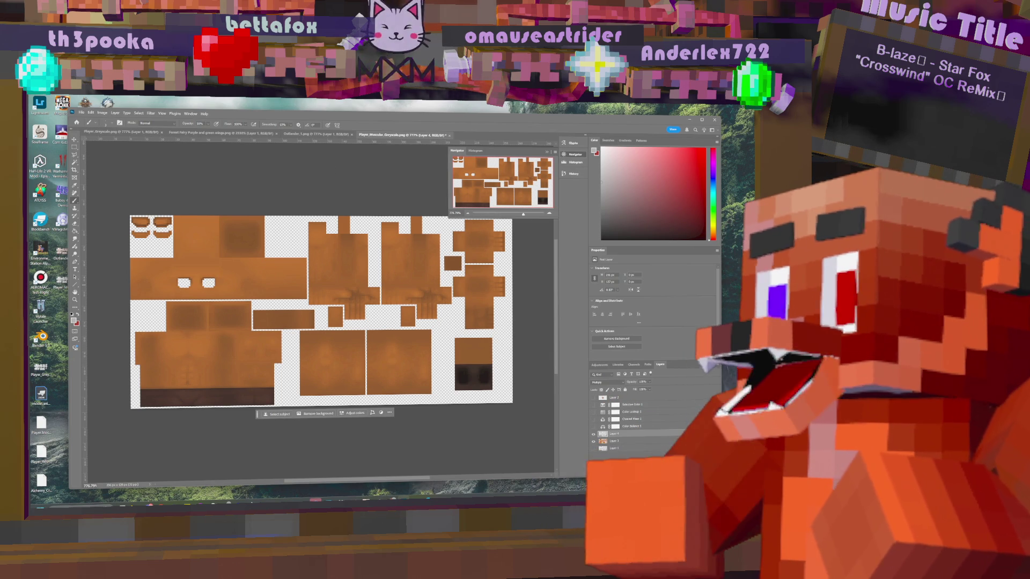
pyautogui.click(594, 399)
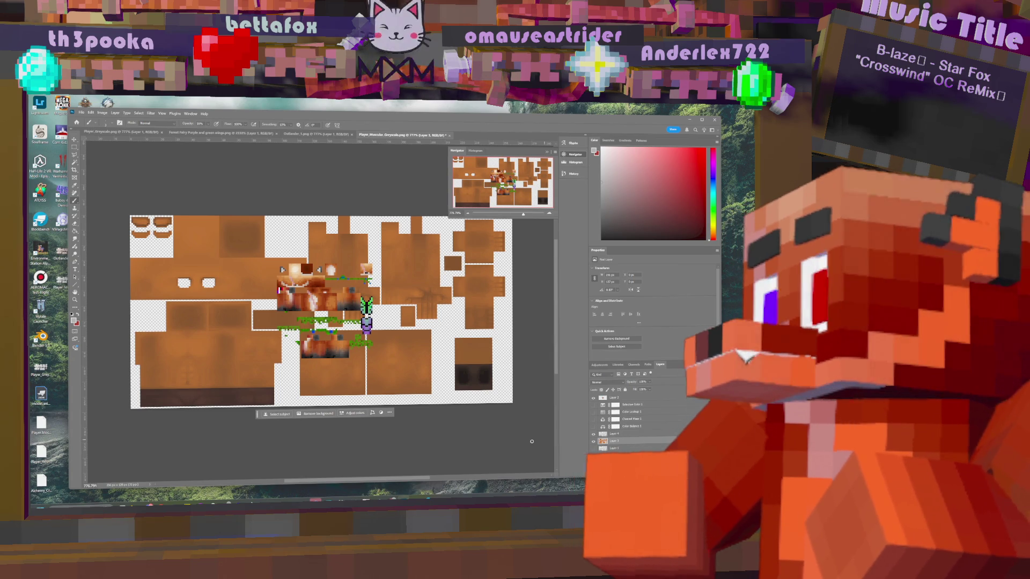
# - Duplicate Layer 3 and move Layer 3 copy higher in the layer stack
pyautogui.rightClick(625, 444)
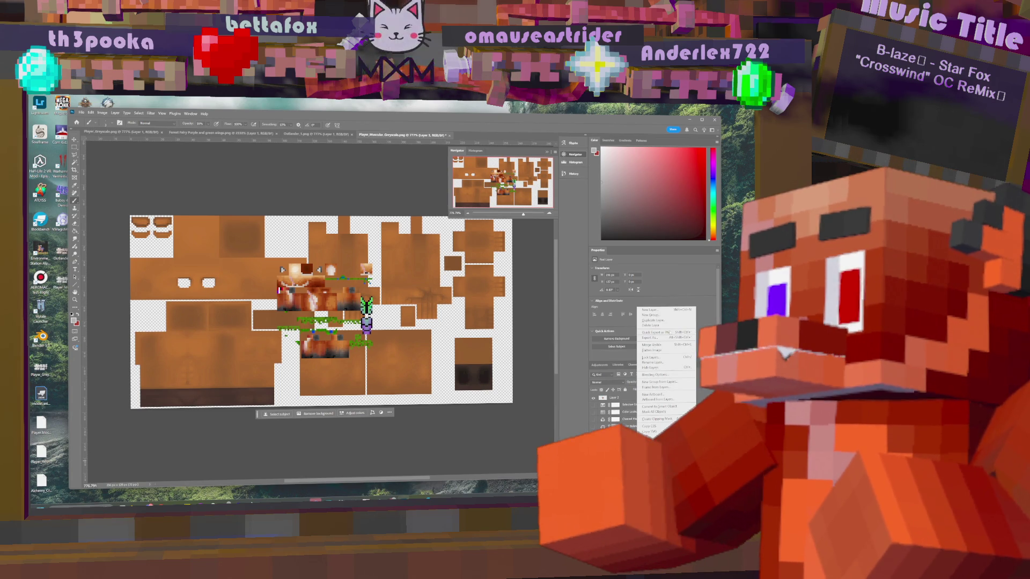
pyautogui.click(673, 320)
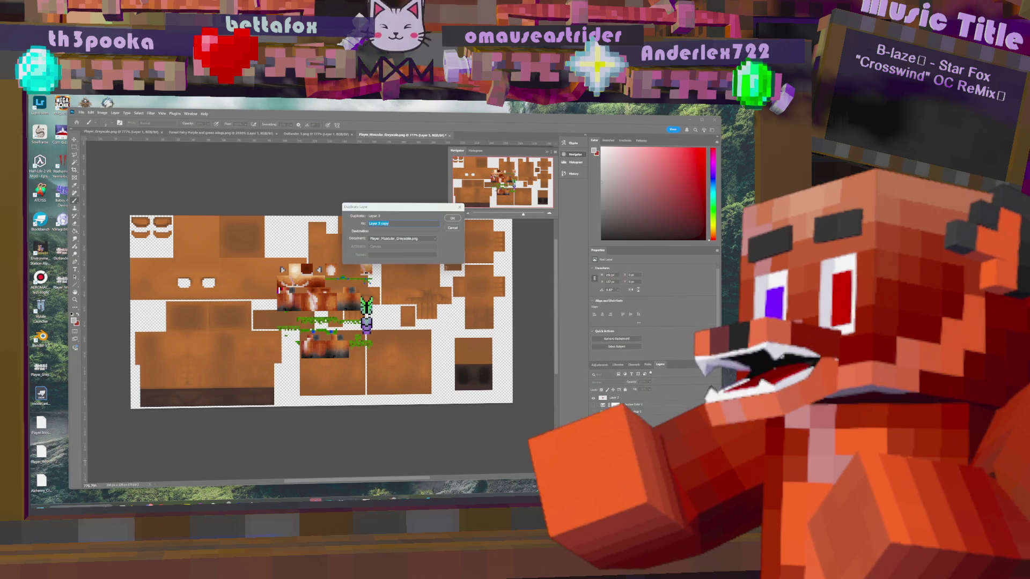
pyautogui.press('Return')
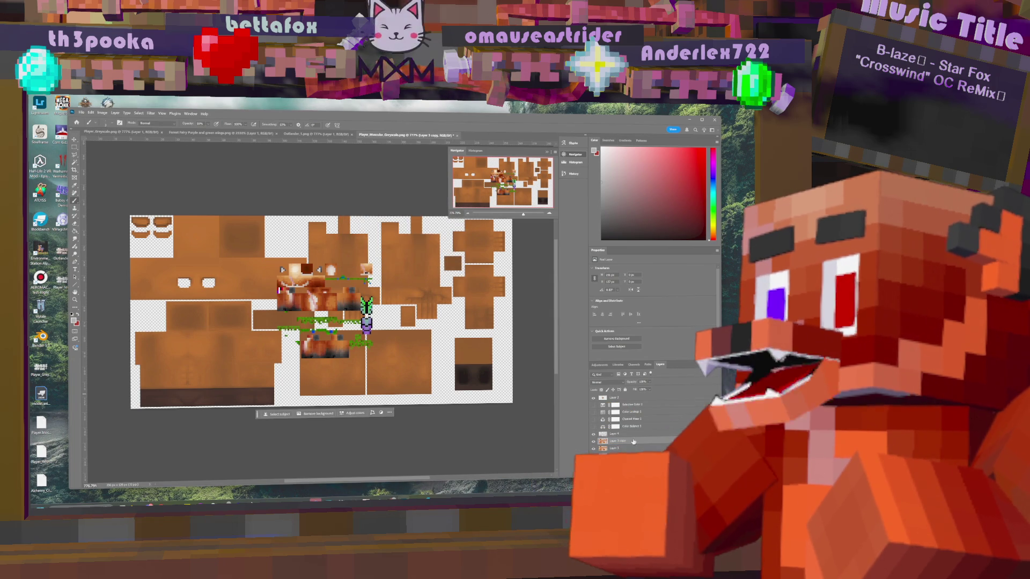
pyautogui.moveTo(633, 441); pyautogui.dragTo(632, 429)
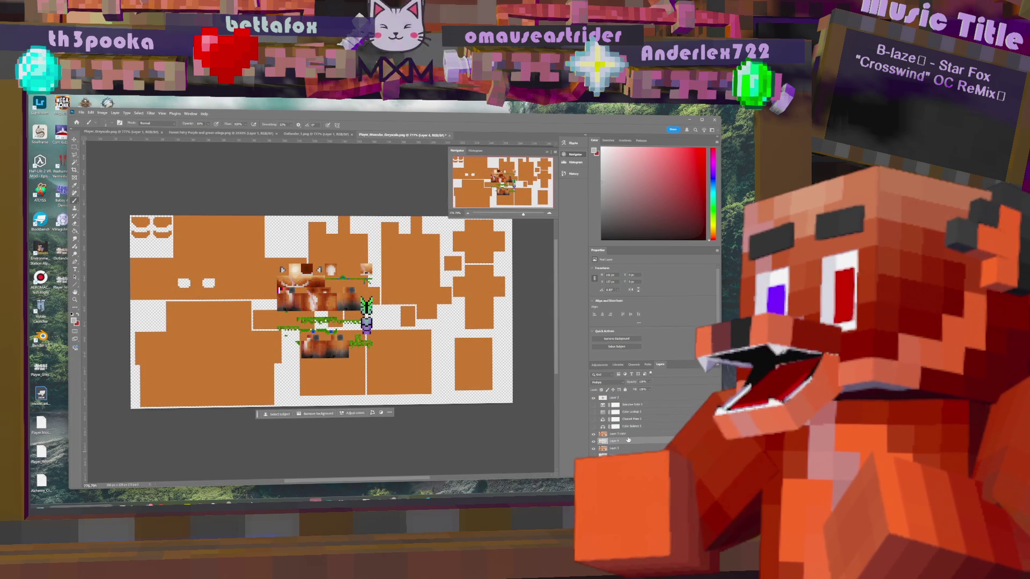
pyautogui.hotkey('alt', ']')
pyautogui.click(625, 434)
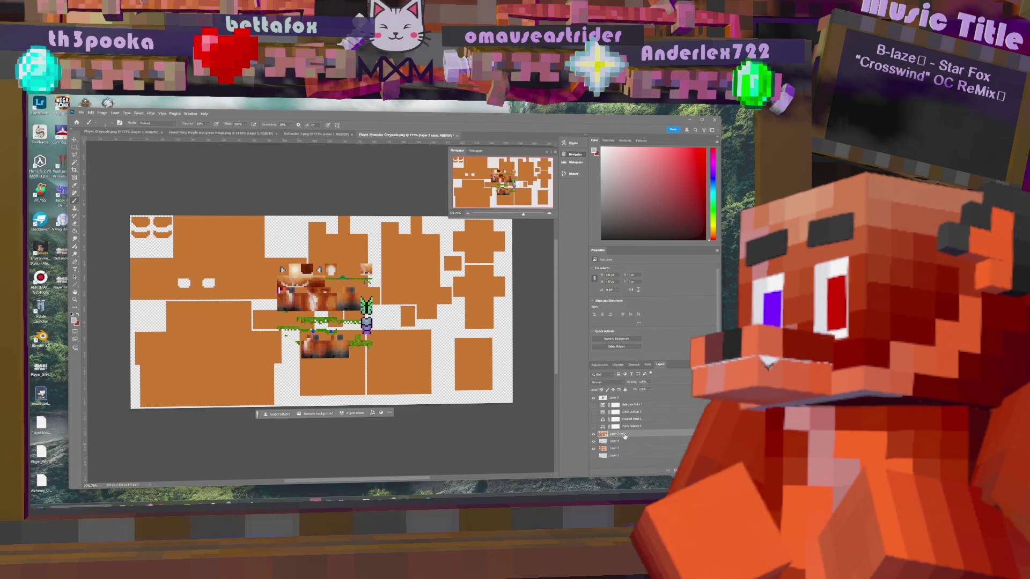
# - Add Multiply Layer 5 above Layer 3 copy and nudge the content 2 px left
pyautogui.hotkey('ctrl', 'v')
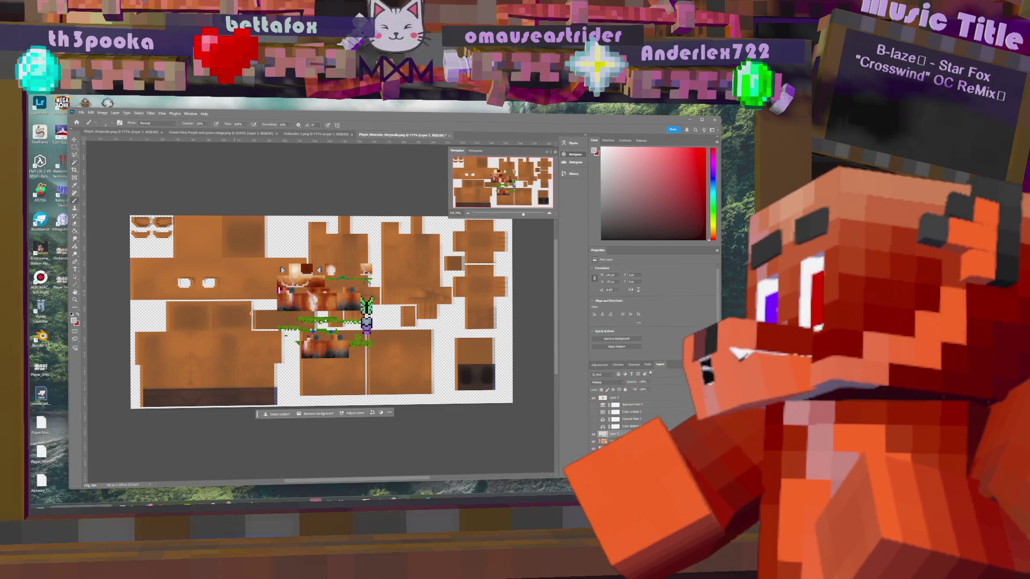
pyautogui.hotkey('ctrl', 'j')
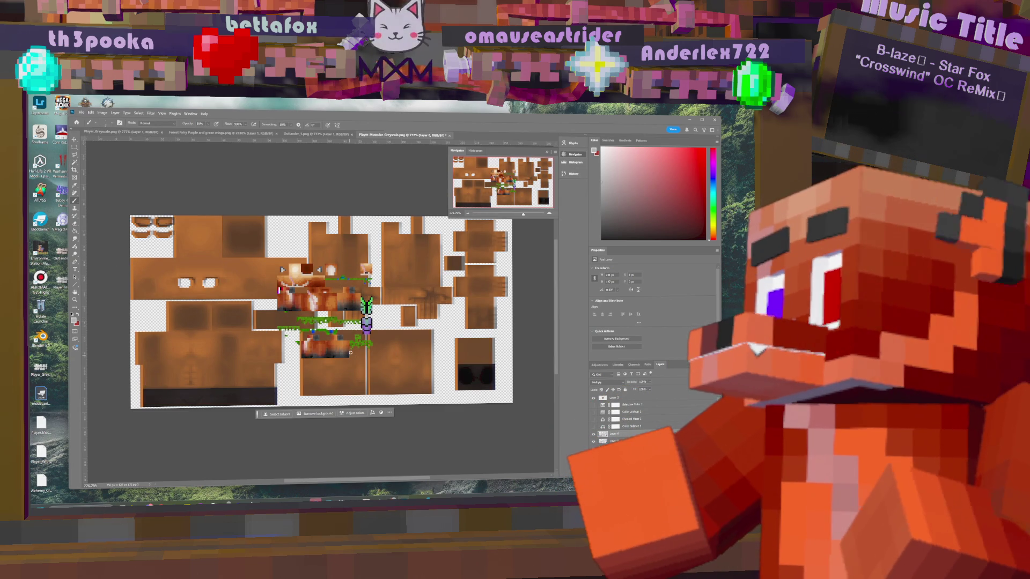
pyautogui.hotkey('ctrl', 'z')
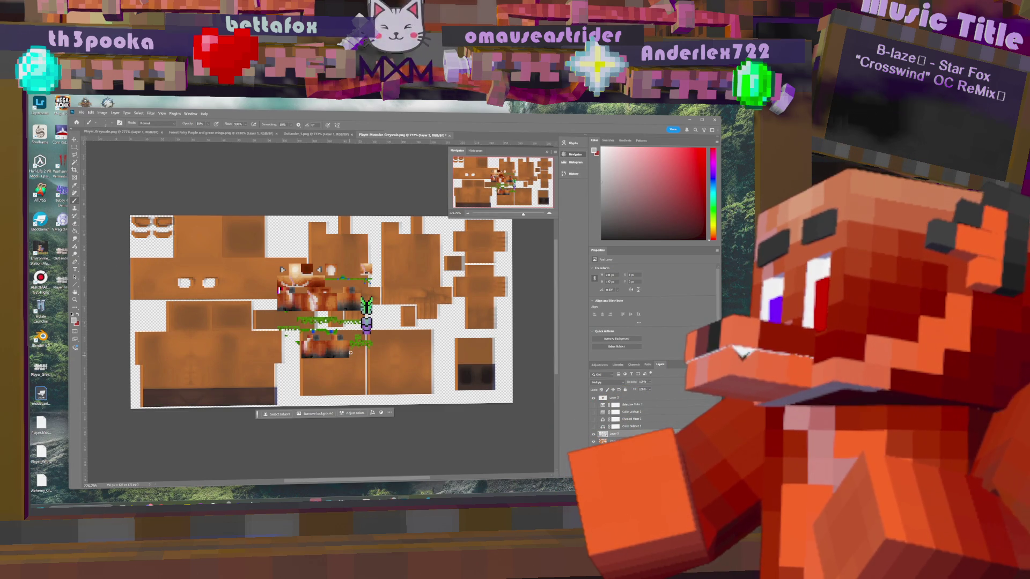
pyautogui.press('v')
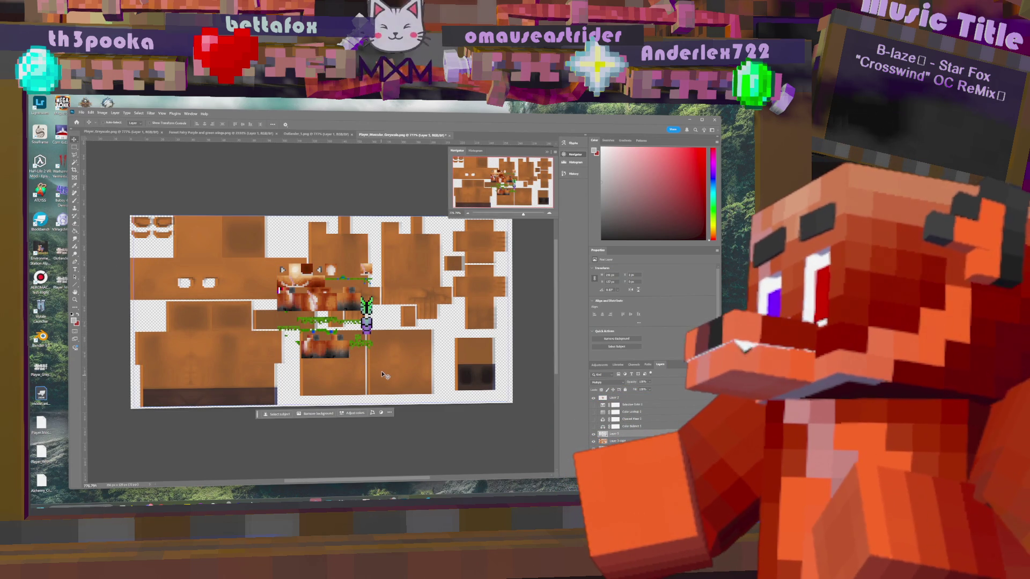
pyautogui.press('Left')
pyautogui.press('Left')
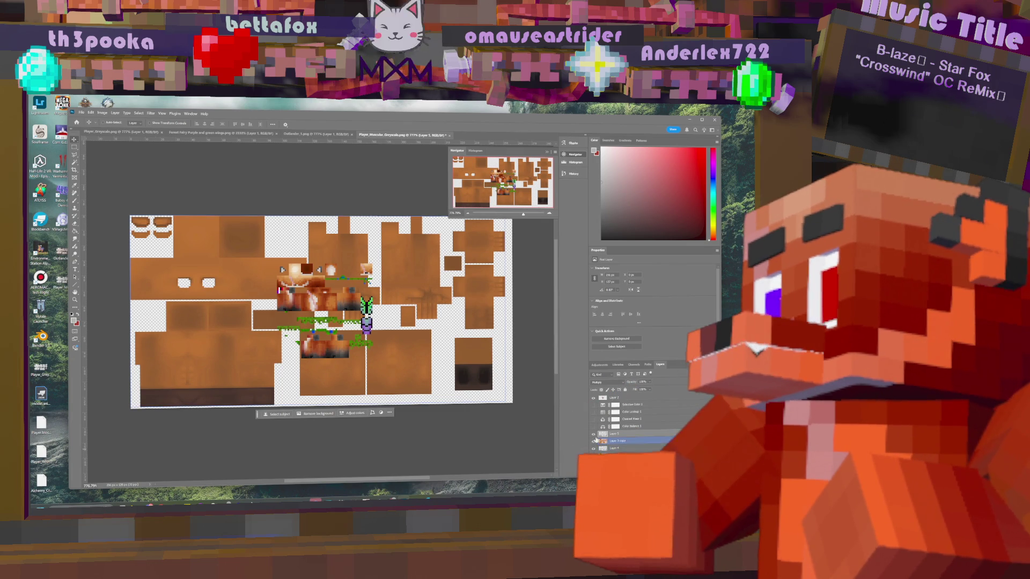
pyautogui.click(595, 435)
# - Toggle Layer 5 to compare shading, swap colours, and eyedrop a dark reddish-brown from the texture
pyautogui.click(593, 435)
pyautogui.click(593, 436)
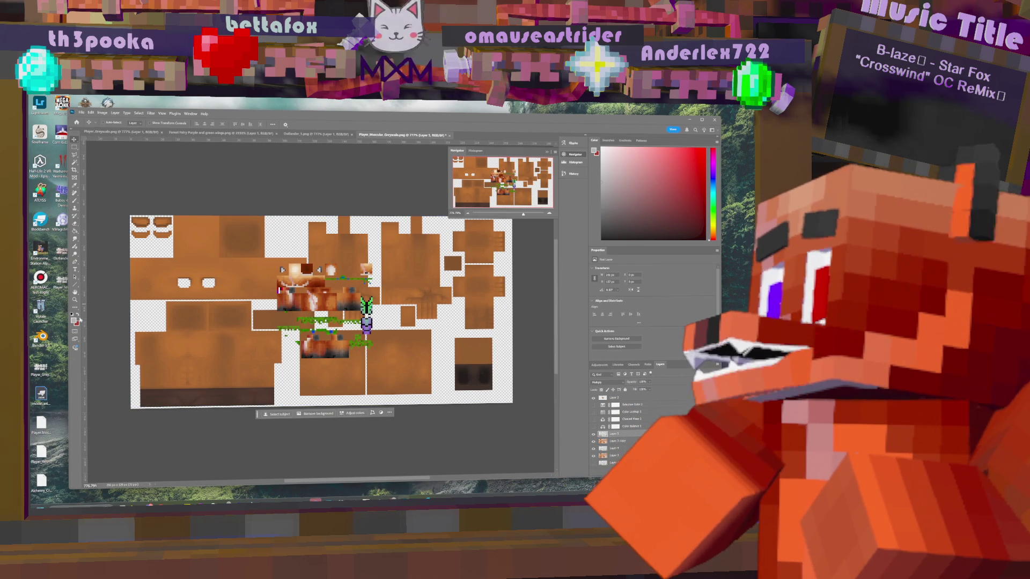
pyautogui.press('x')
pyautogui.click(311, 308)
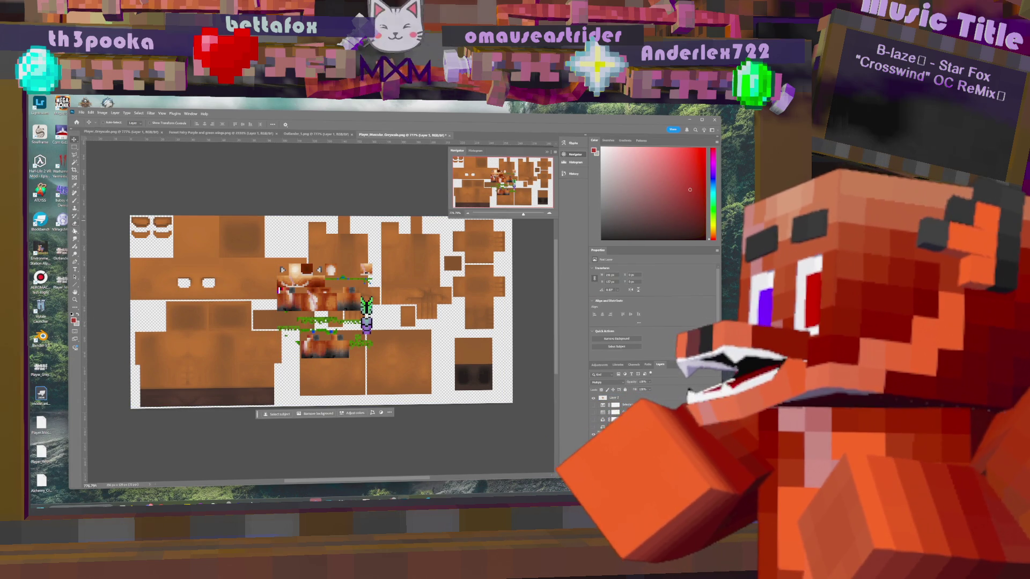
pyautogui.click(75, 185)
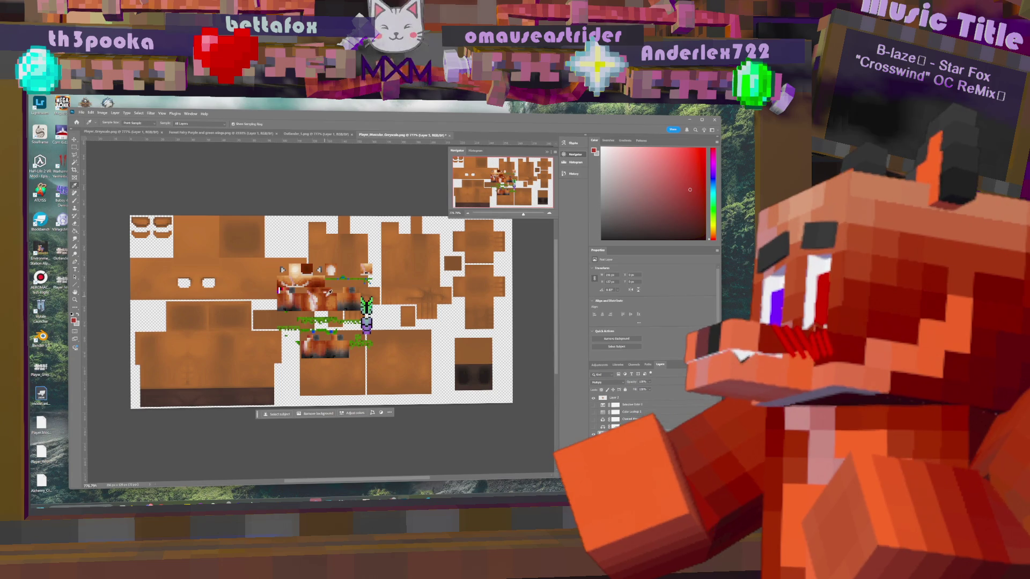
pyautogui.click(329, 292)
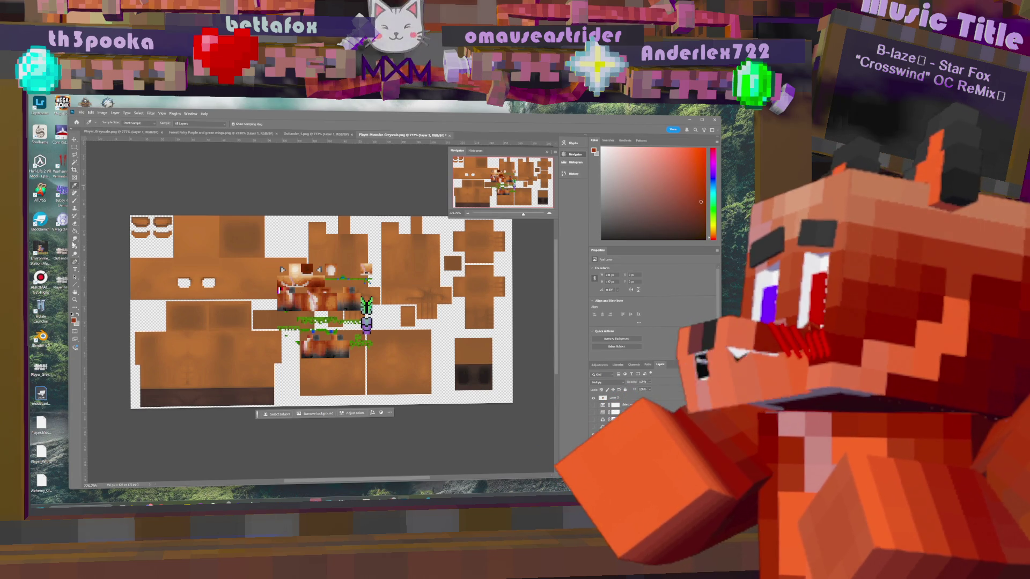
# - Paint Bucket-fill the skin areas of Layer 3 copy with the sampled reddish-brown
pyautogui.click(76, 231)
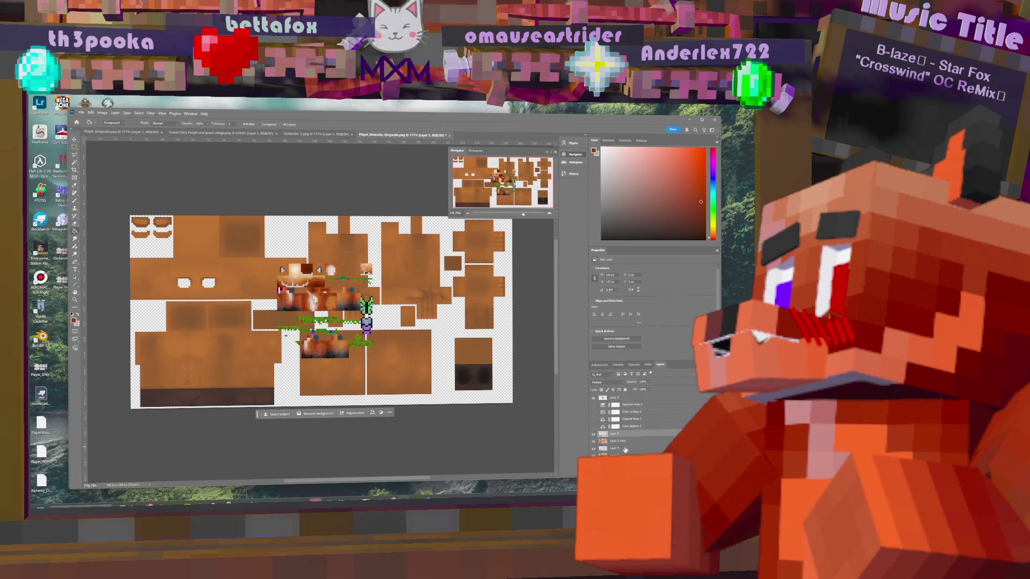
pyautogui.click(625, 443)
pyautogui.click(229, 367)
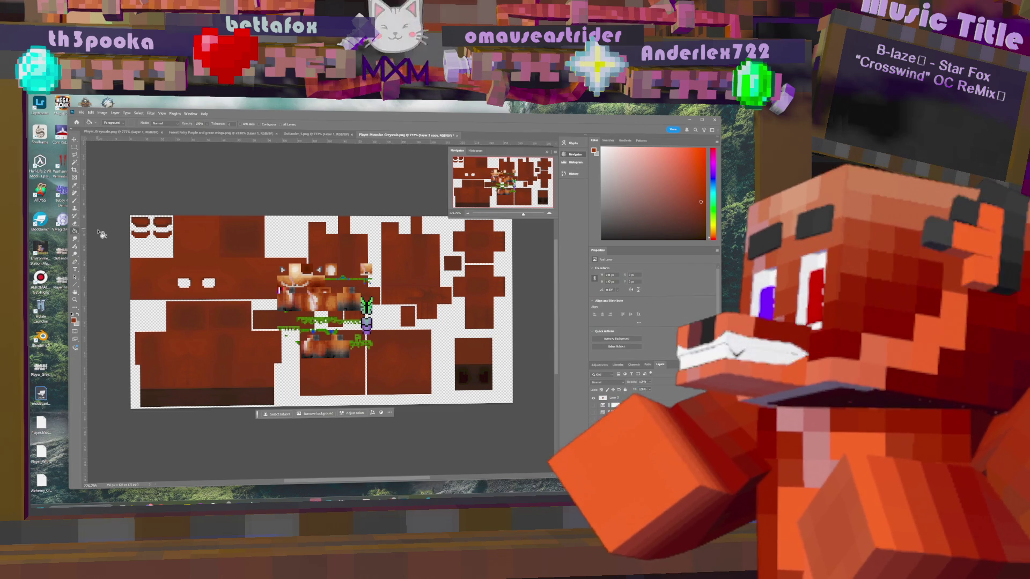
pyautogui.click(75, 223)
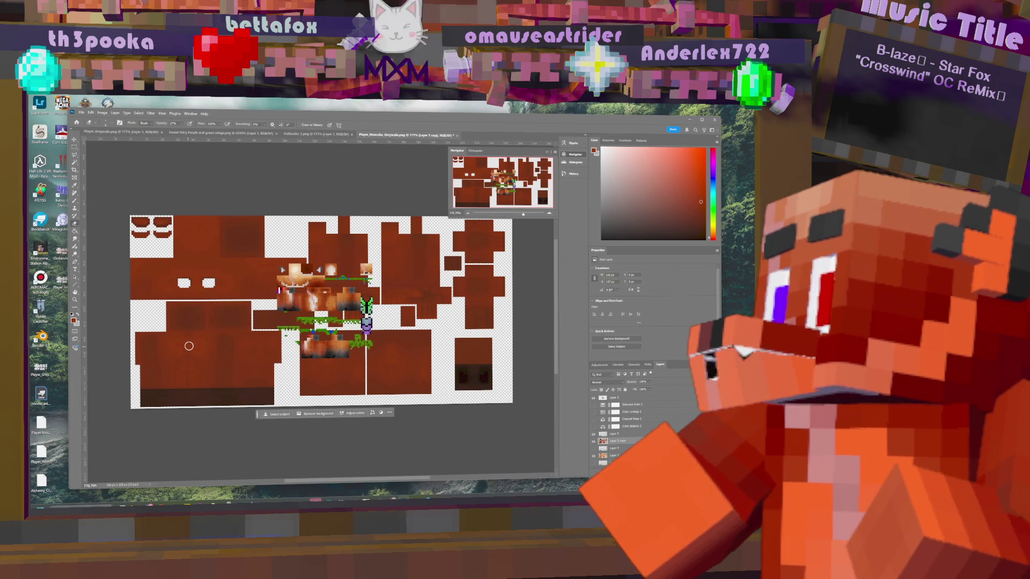
# - Drag the options-bar Opacity slider down to 19% for soft brush shading
pyautogui.click(182, 125)
pyautogui.moveTo(186, 134); pyautogui.dragTo(181, 133)
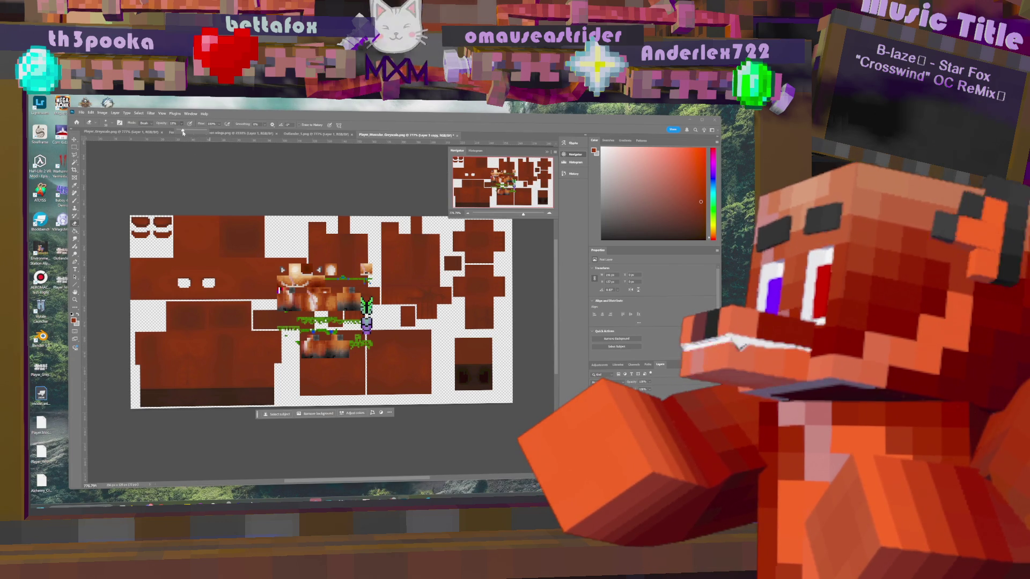
pyautogui.click(176, 354)
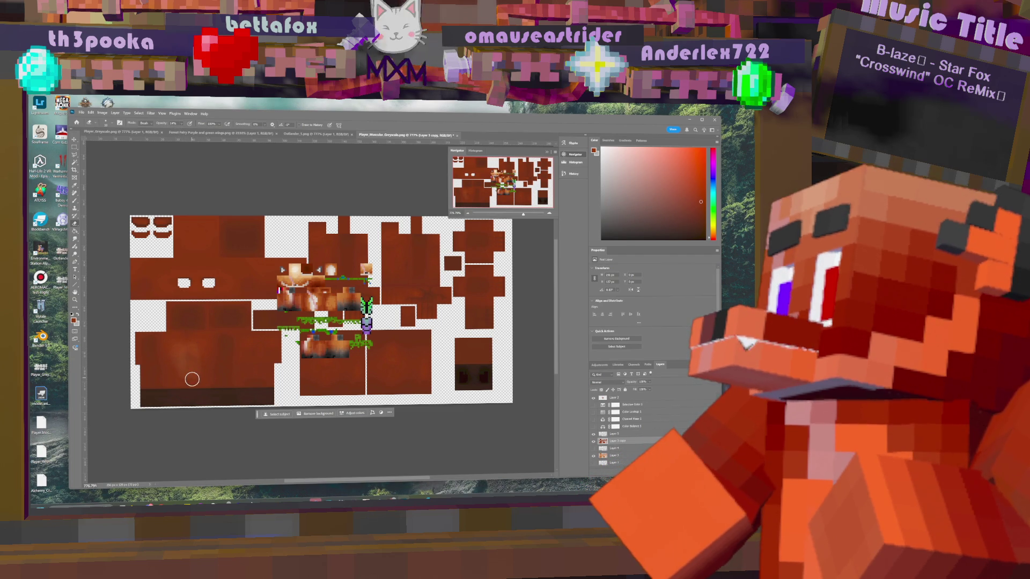